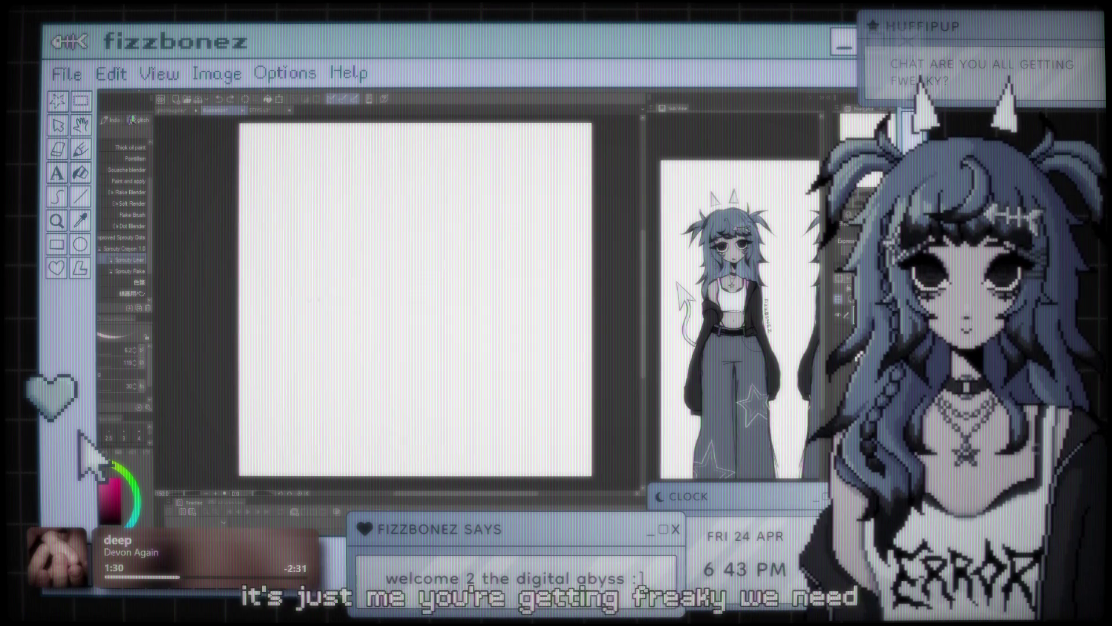
Switch the drawing colour to blue, then test a head stroke and undo it
key(x)
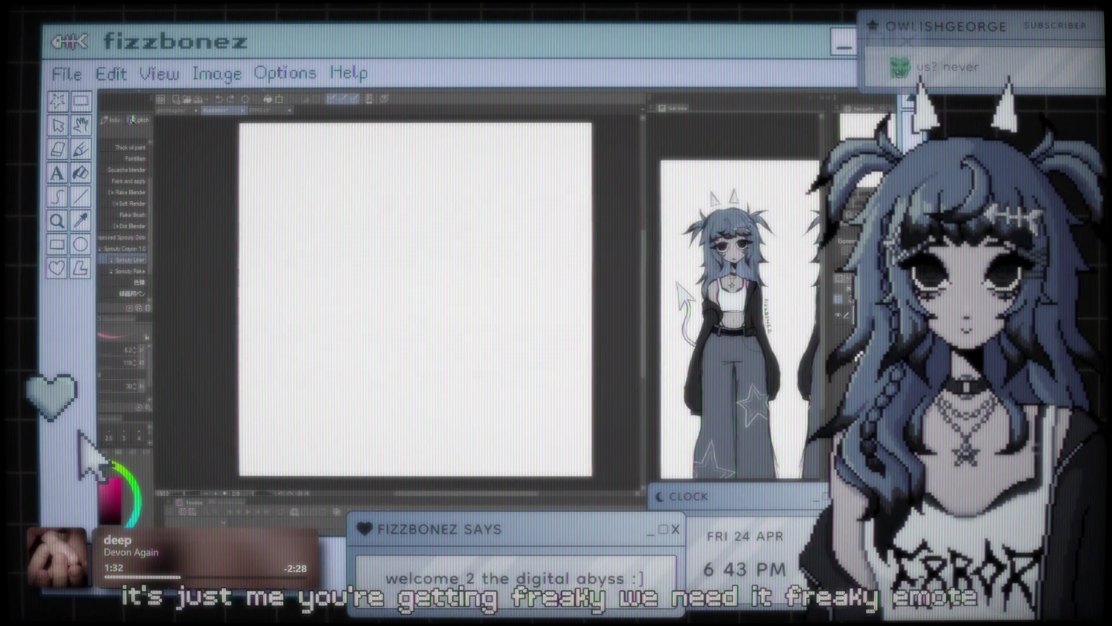
drag(434, 369, 377, 200)
key(ctrl+z)
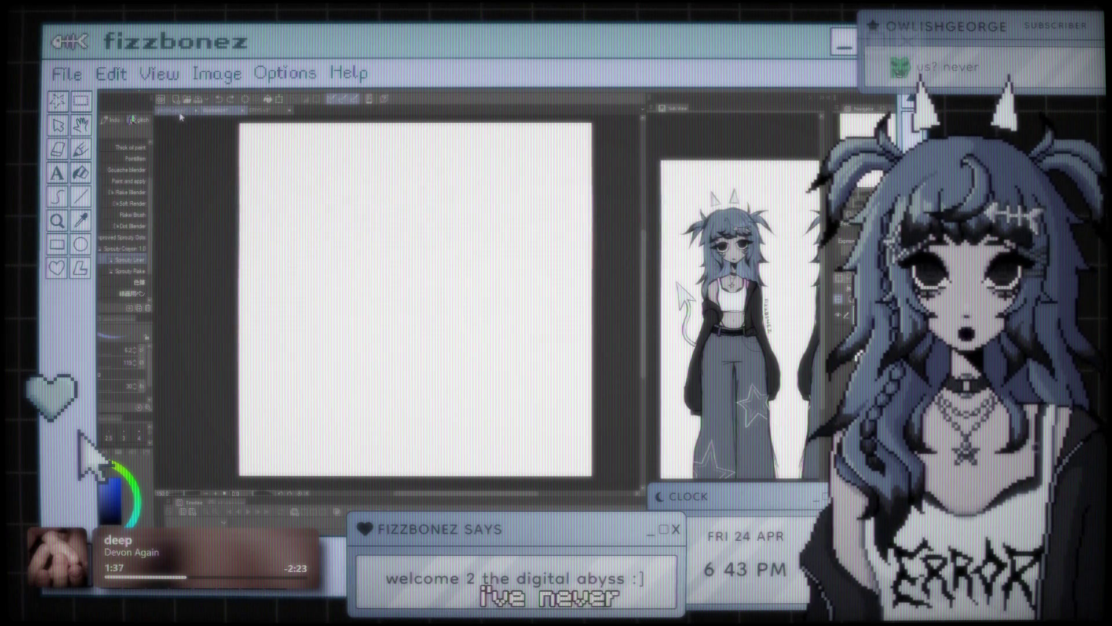
Glance at the cat-face emote tab, then return to the blank canvas and sketch a curved head stroke
click(179, 110)
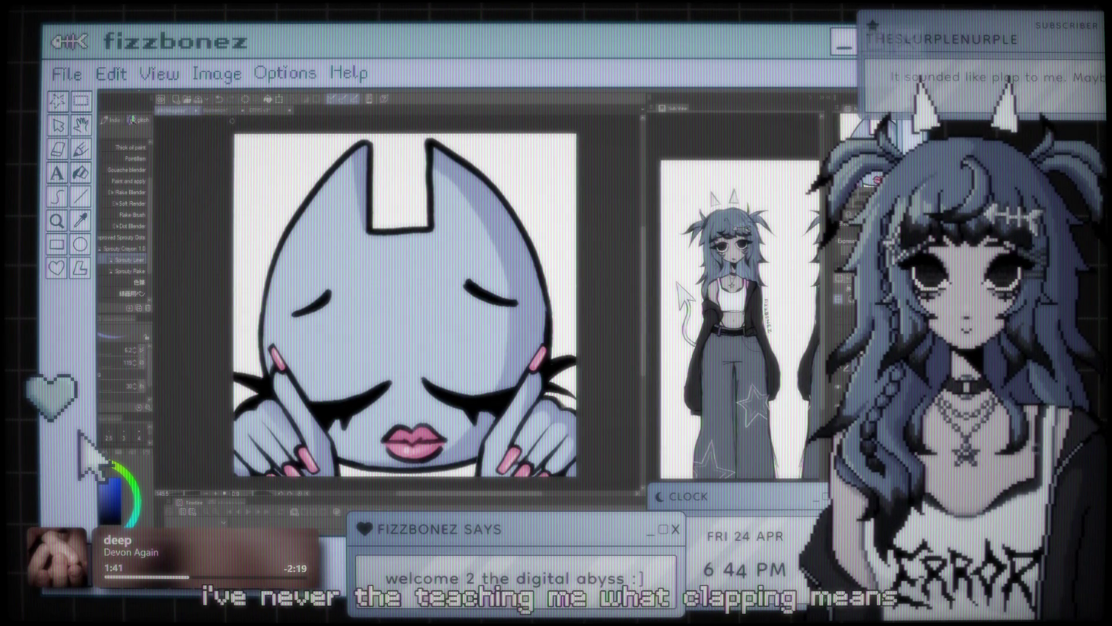
click(235, 113)
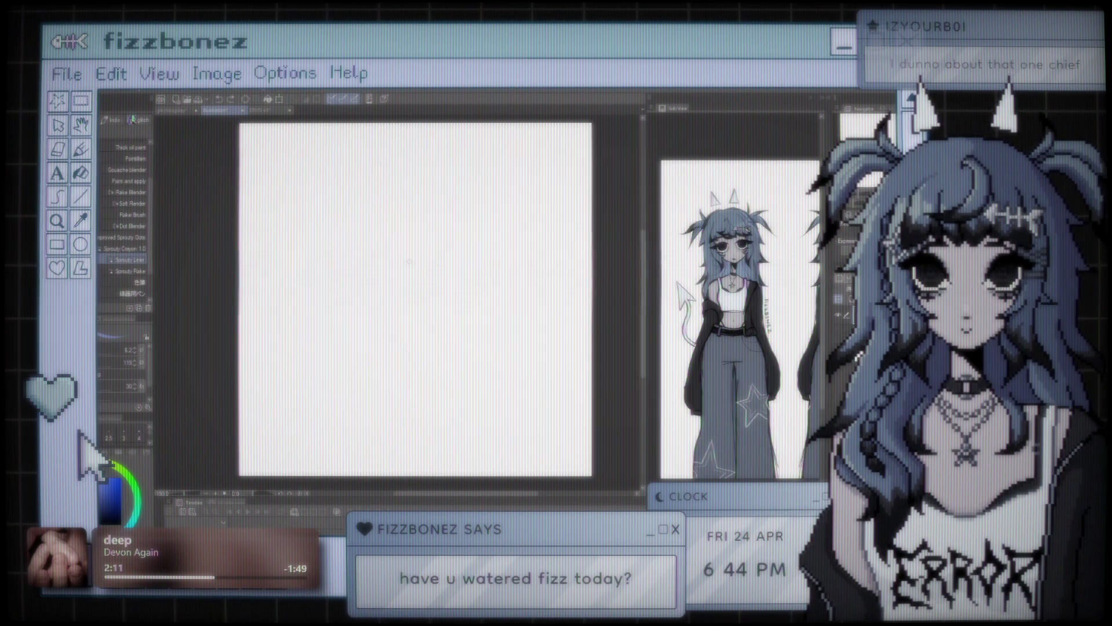
drag(375, 216, 440, 280)
Undo the curved stroke and zoom and pan to frame the canvas for sketching
key(ctrl+z)
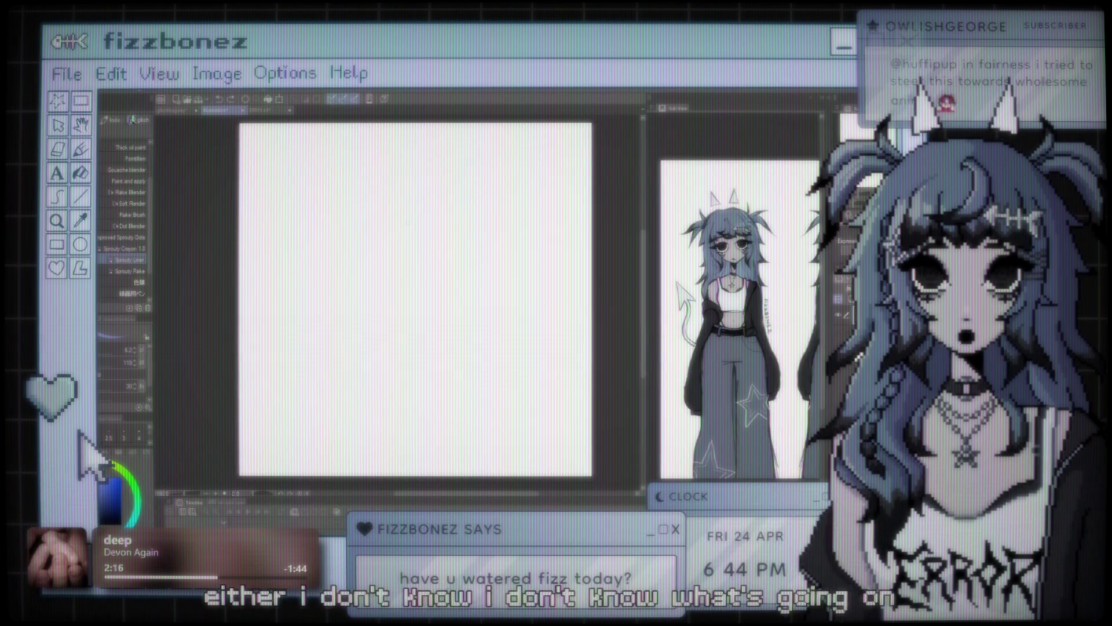
scroll(408, 222, down, 1)
scroll(408, 223, up, 1)
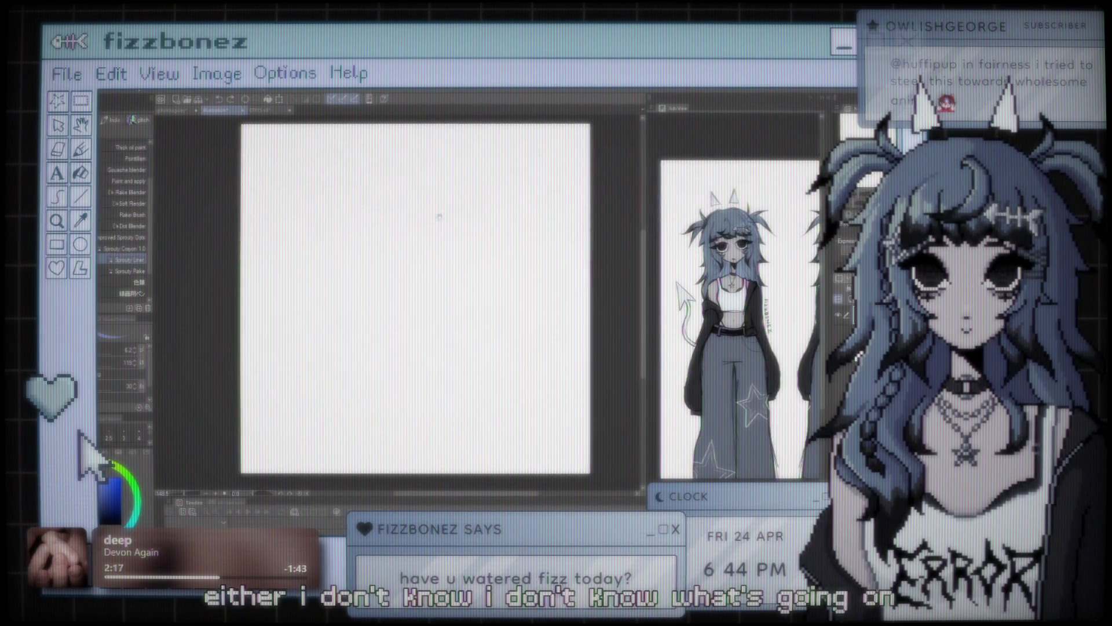
drag(450, 215, 395, 245)
scroll(396, 245, down, 1)
scroll(398, 246, up, 1)
drag(466, 240, 501, 230)
scroll(434, 237, down, 1)
scroll(441, 238, up, 1)
scroll(451, 328, down, 1)
mouse_move(451, 327)
mouse_down()
mouse_move(480, 345)
mouse_move(426, 328)
mouse_move(455, 329)
mouse_up()
scroll(480, 345, up, 1)
scroll(422, 326, down, 1)
scroll(454, 329, up, 1)
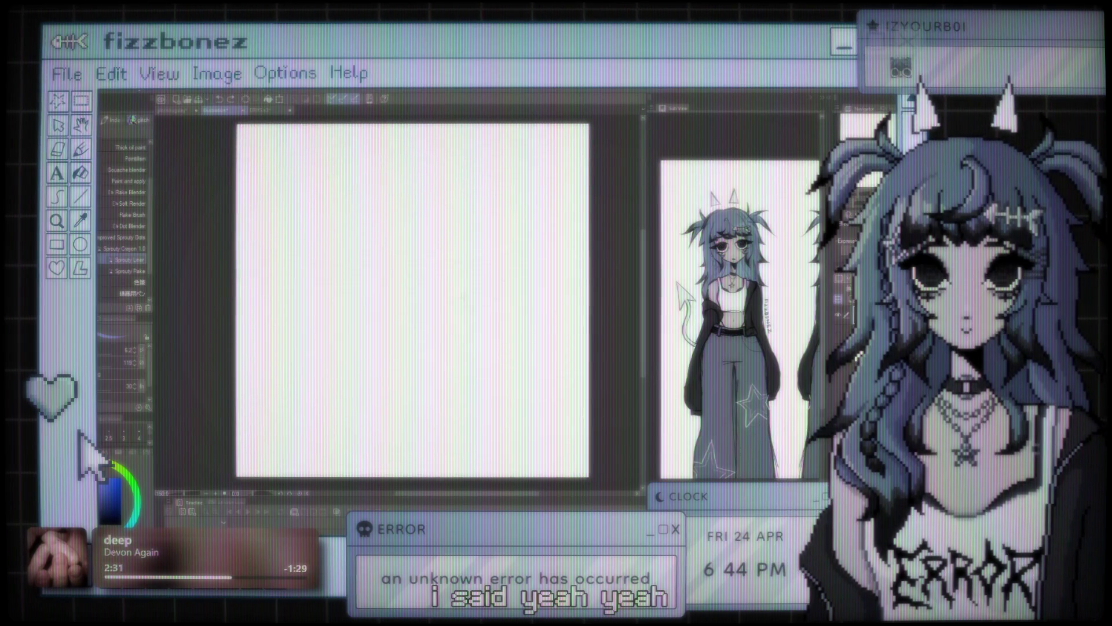
Sketch the head oval through several undone attempts until a faint blue circle remains
drag(316, 191, 359, 232)
key(ctrl+z)
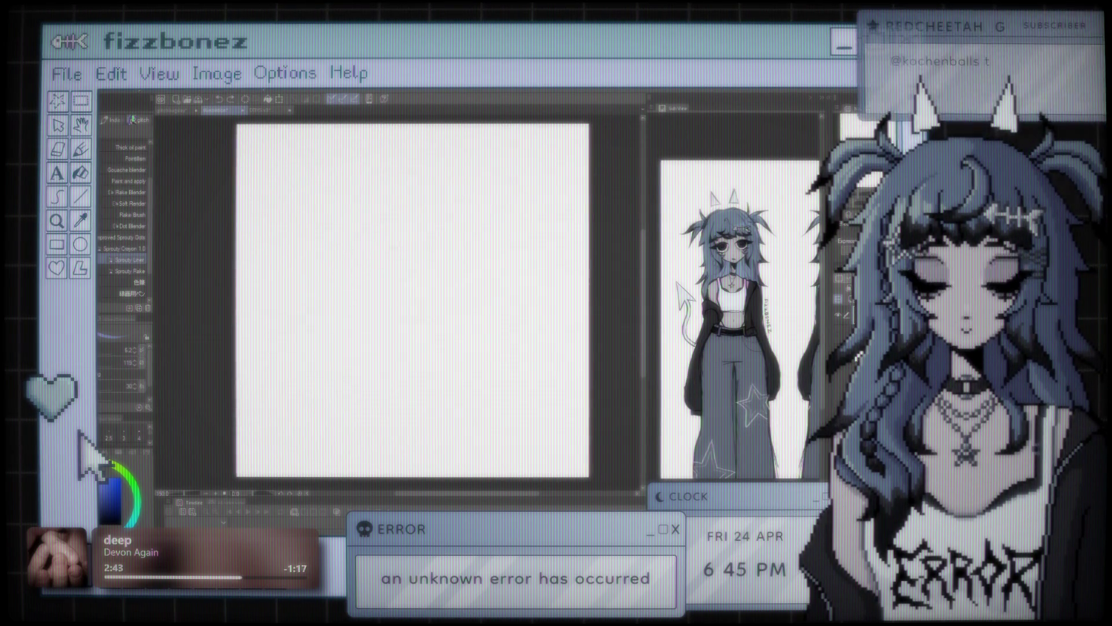
mouse_move(361, 341)
mouse_down()
mouse_move(373, 225)
mouse_move(441, 219)
mouse_up()
key(ctrl+z)
key(ctrl+z)
mouse_move(406, 318)
mouse_down()
mouse_move(443, 229)
mouse_move(446, 315)
mouse_move(368, 255)
mouse_up()
key(ctrl+z)
key(ctrl+z)
key(ctrl+z)
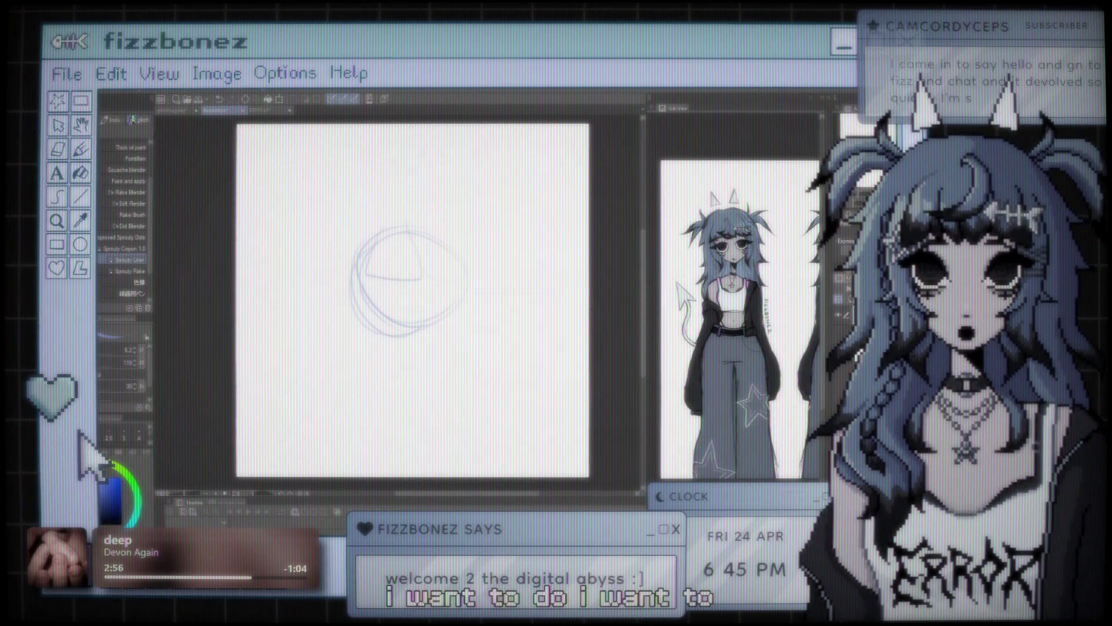
Remove the circle's inner guide line, then try long strokes down the left side and undo them
key(ctrl+z)
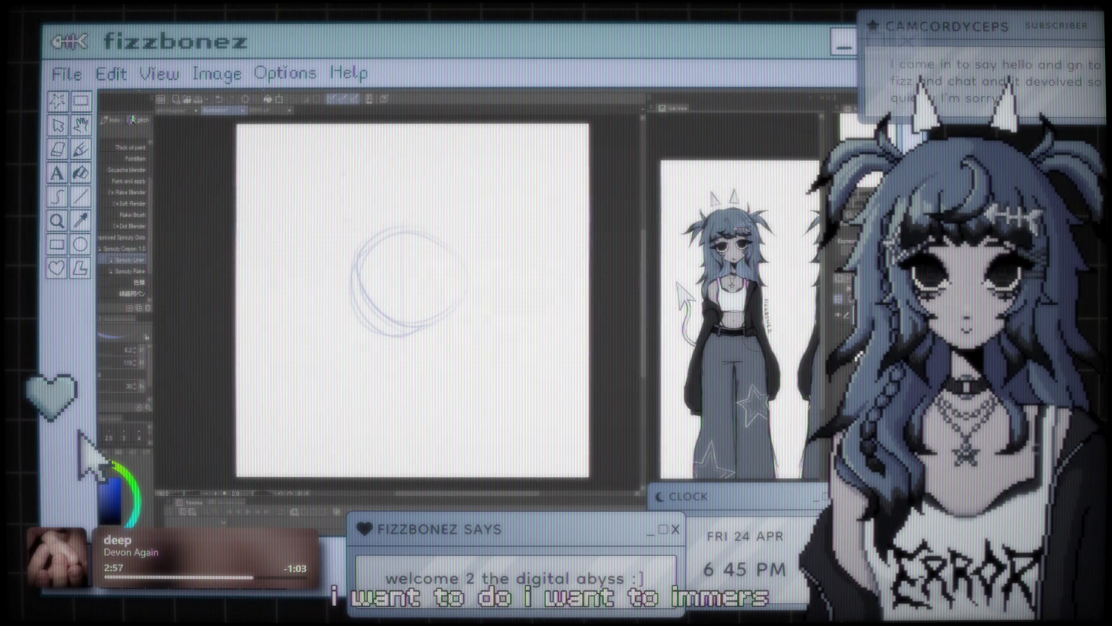
drag(335, 171, 376, 351)
drag(351, 237, 355, 313)
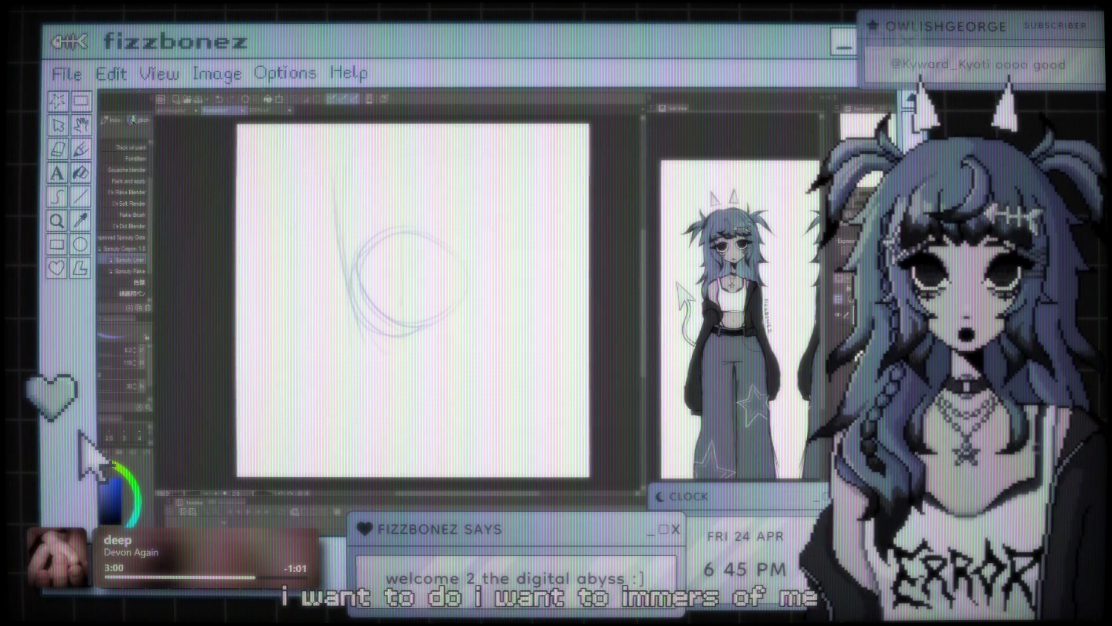
key(ctrl+z)
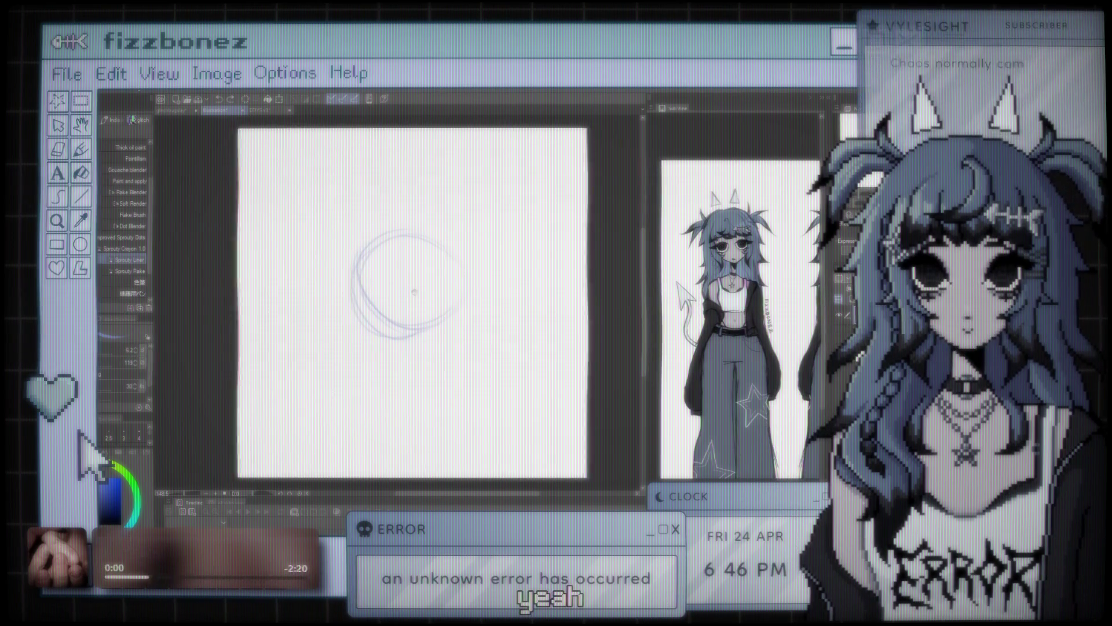
drag(413, 291, 427, 292)
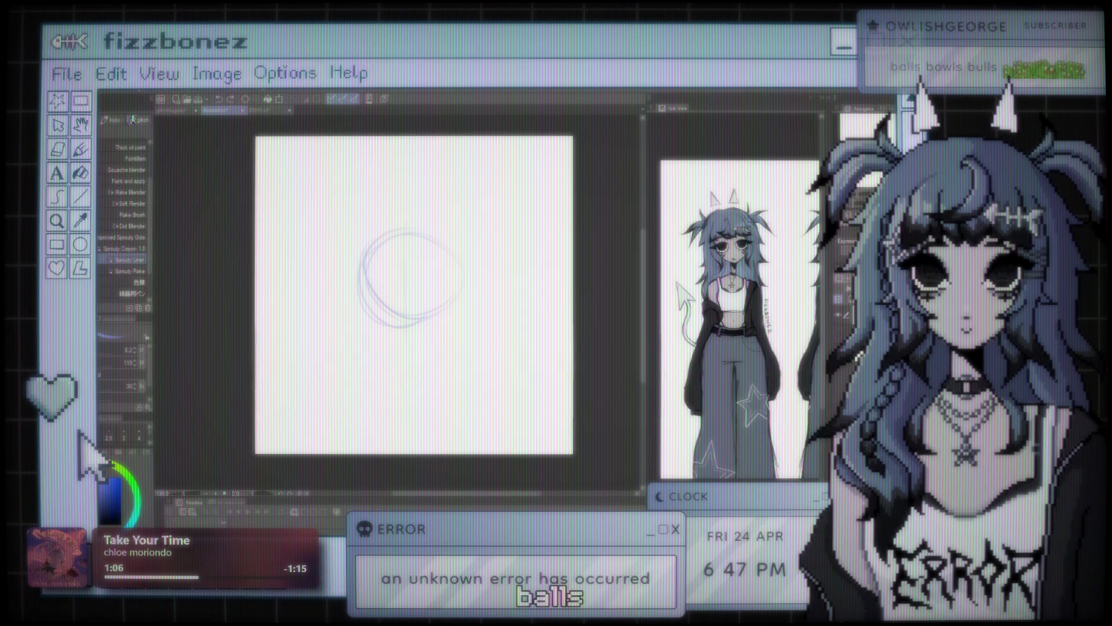
Erase the head circle's lower-right arc and redraw it with the brush to close the circle
key(e)
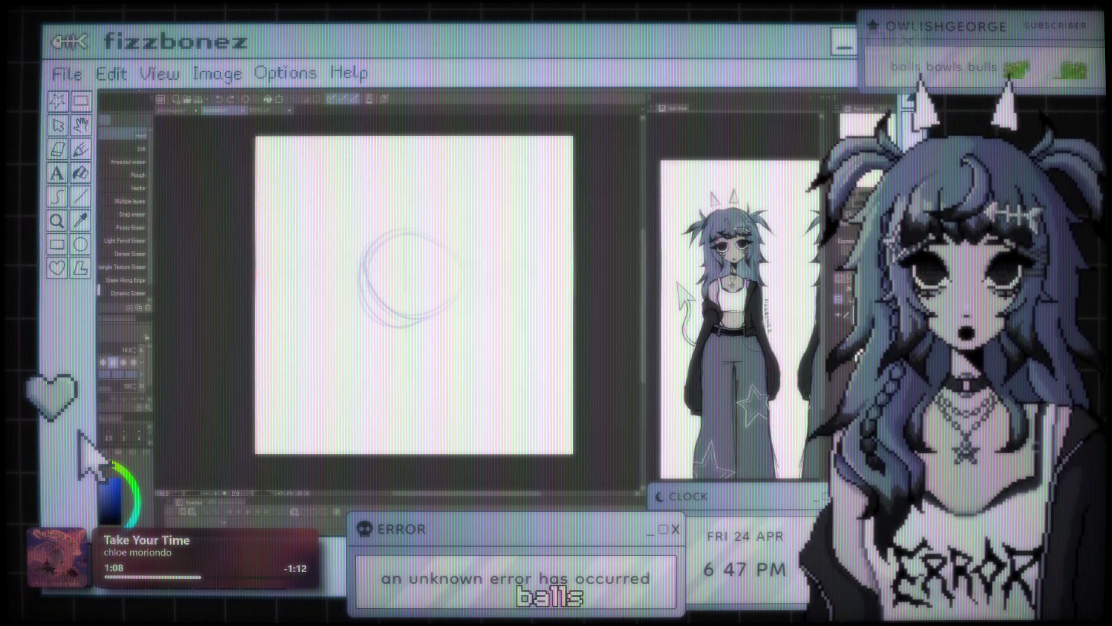
drag(458, 278, 435, 313)
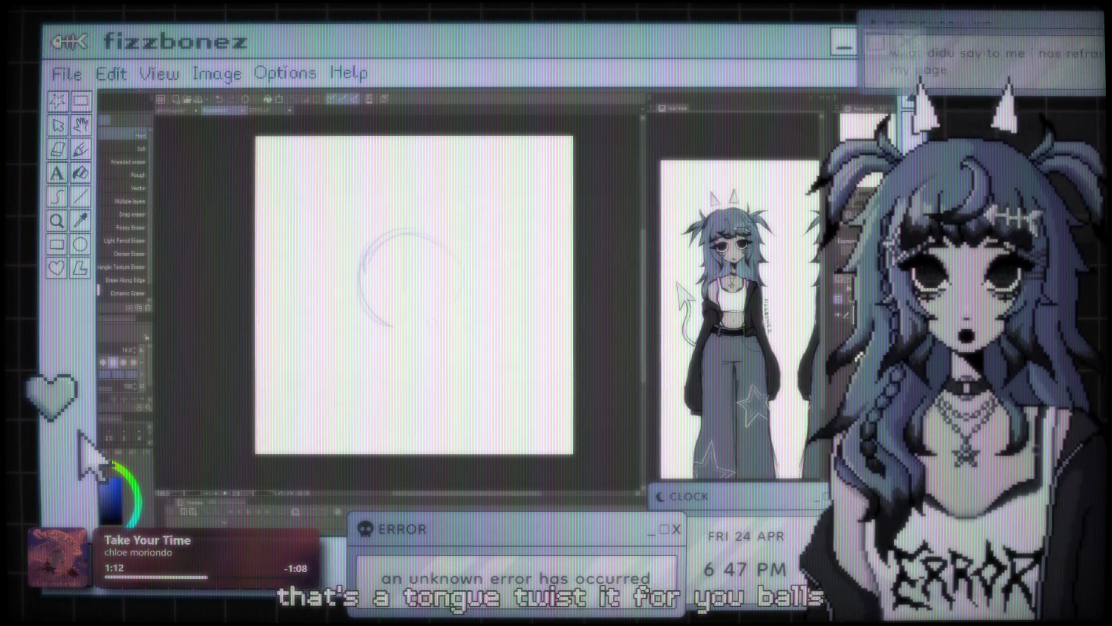
key(b)
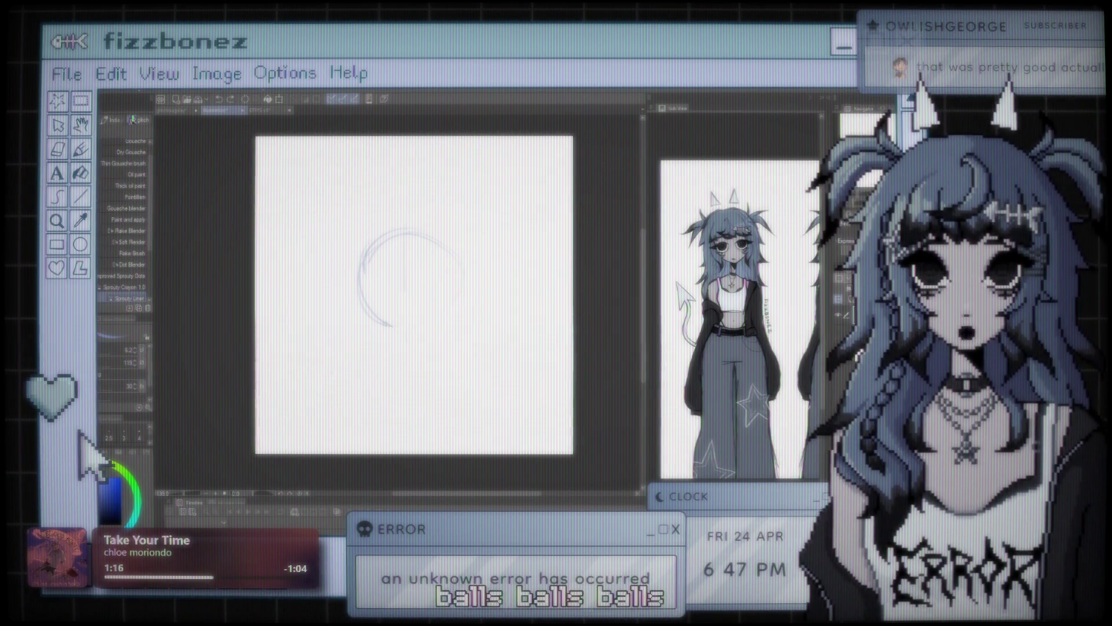
drag(462, 277, 409, 328)
drag(451, 285, 407, 328)
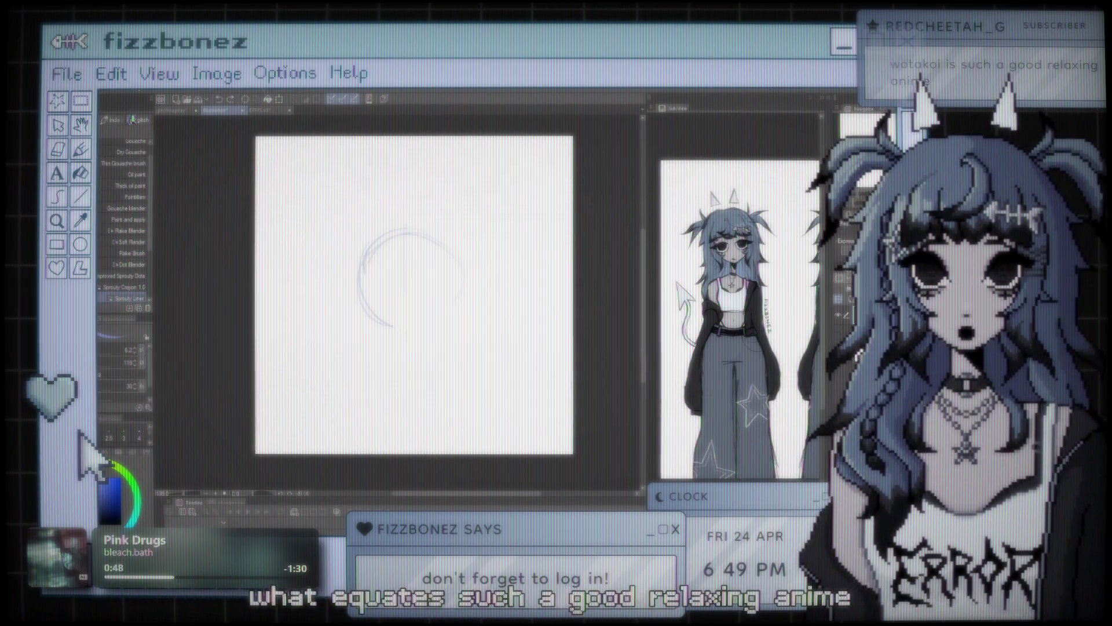
scroll(329, 263, up, 1)
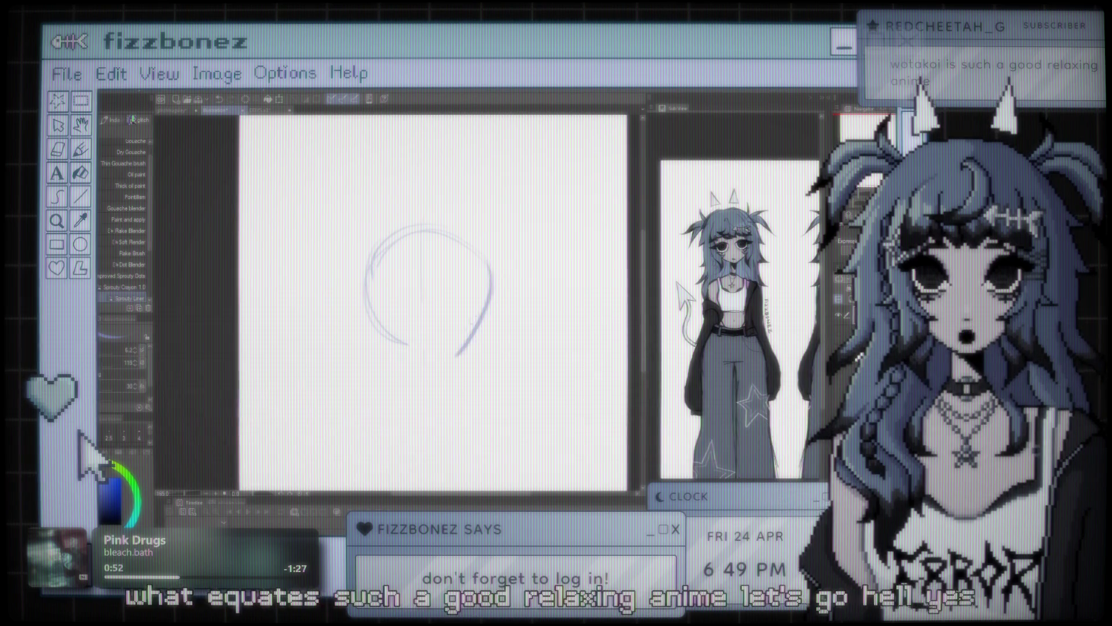
drag(475, 248, 490, 312)
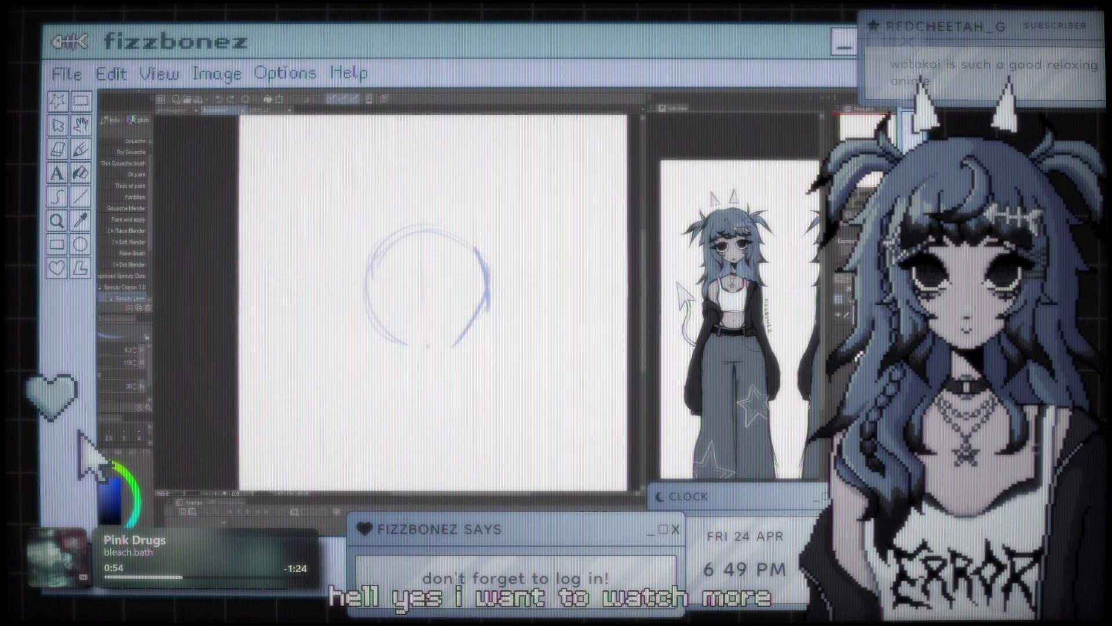
drag(430, 359, 472, 331)
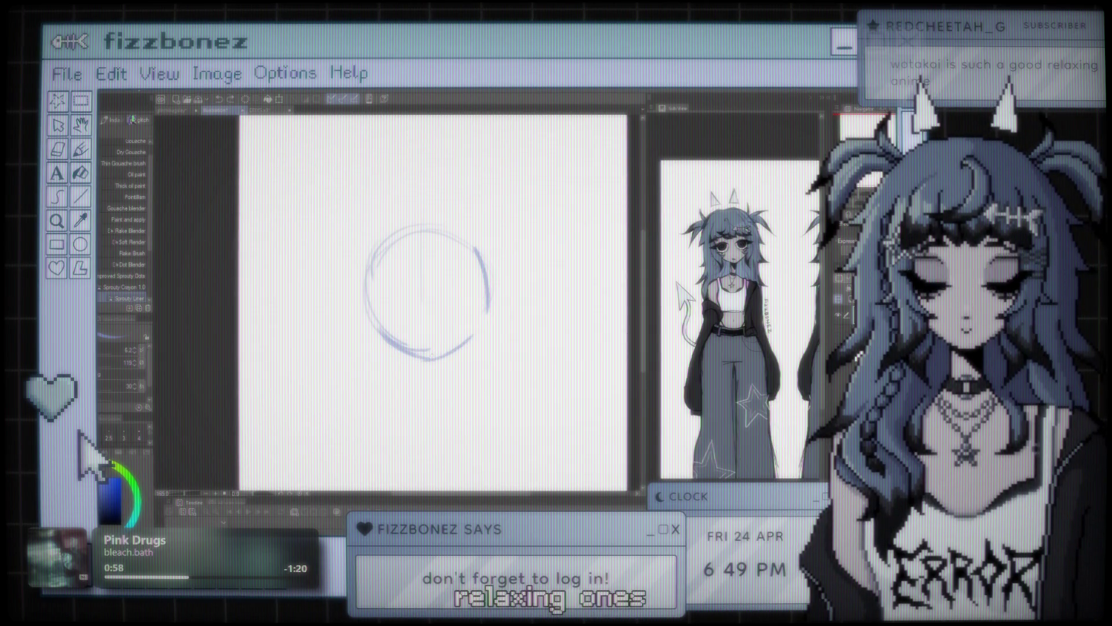
key(ctrl+z)
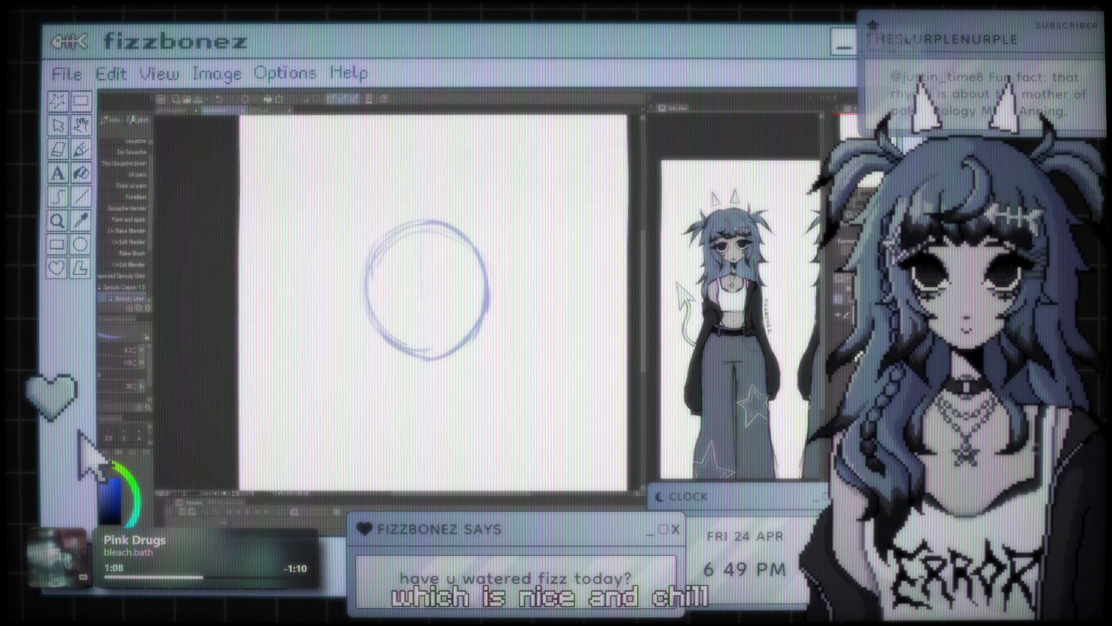
scroll(433, 301, down, 2)
scroll(433, 301, up, 2)
scroll(440, 317, down, 1)
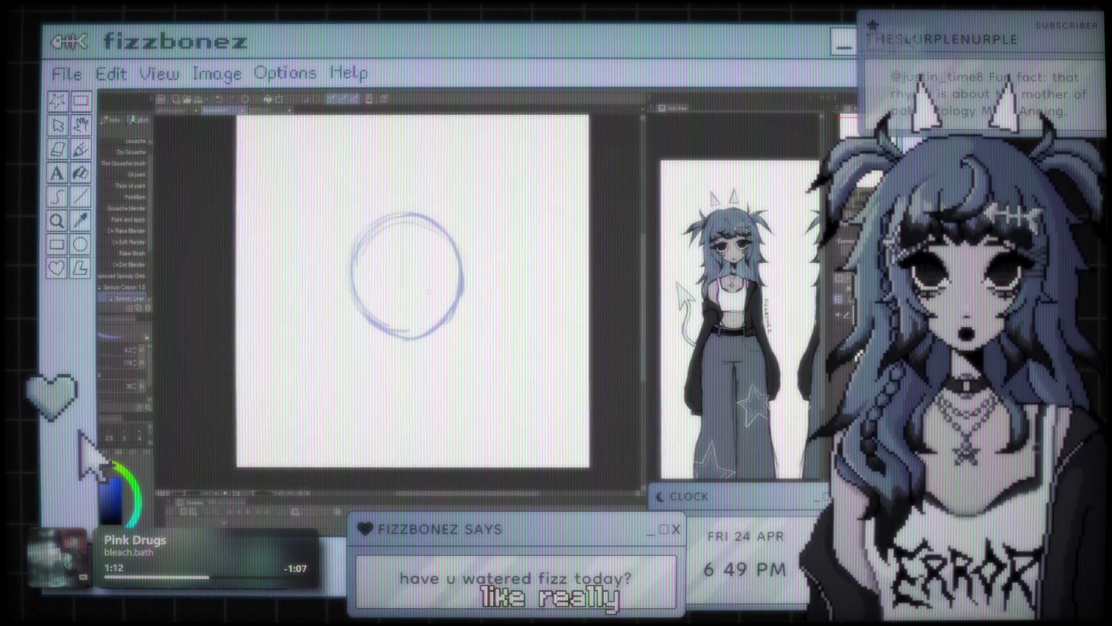
scroll(446, 313, down, 1)
drag(452, 307, 424, 307)
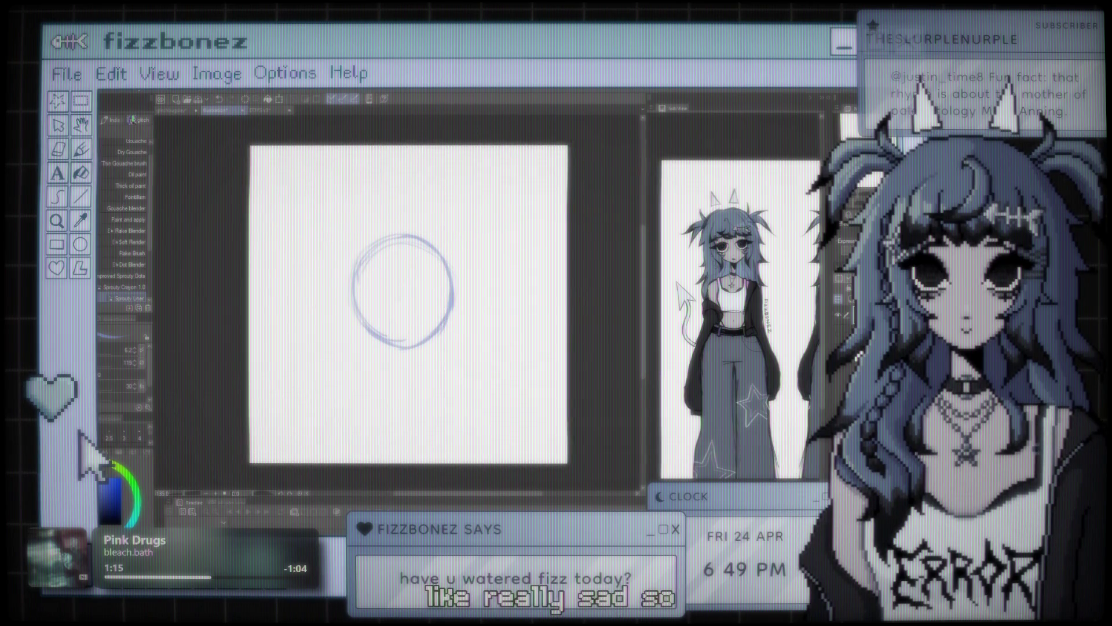
scroll(409, 304, up, 1)
scroll(405, 301, down, 1)
drag(417, 301, 440, 298)
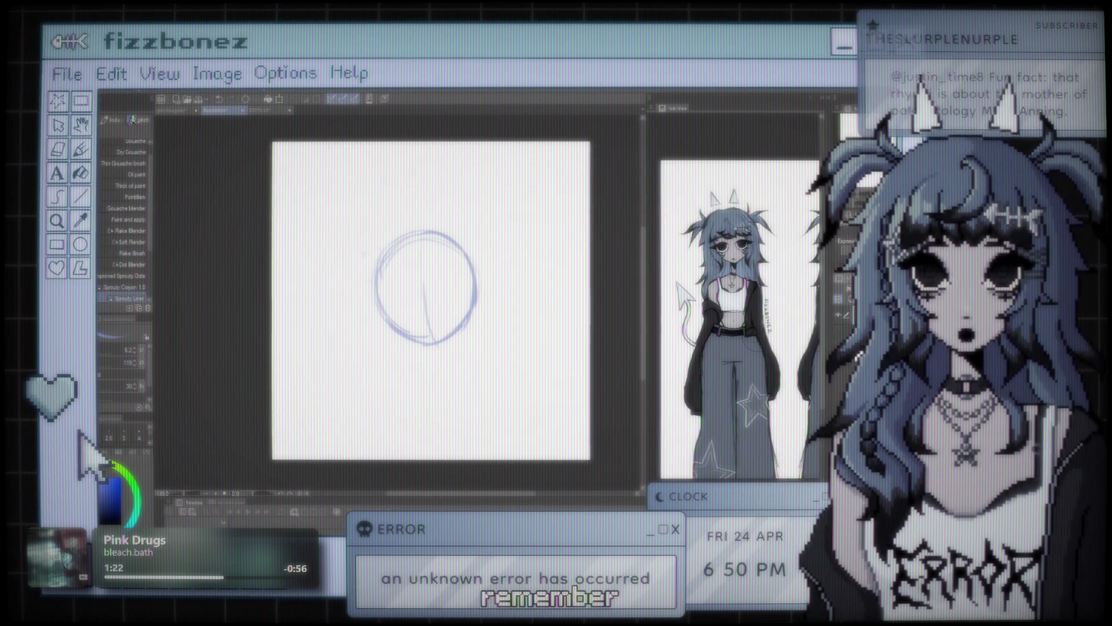
Sketch guide strokes below and beside the head, undoing the two lower-right diagonals
drag(355, 200, 382, 359)
drag(447, 343, 455, 377)
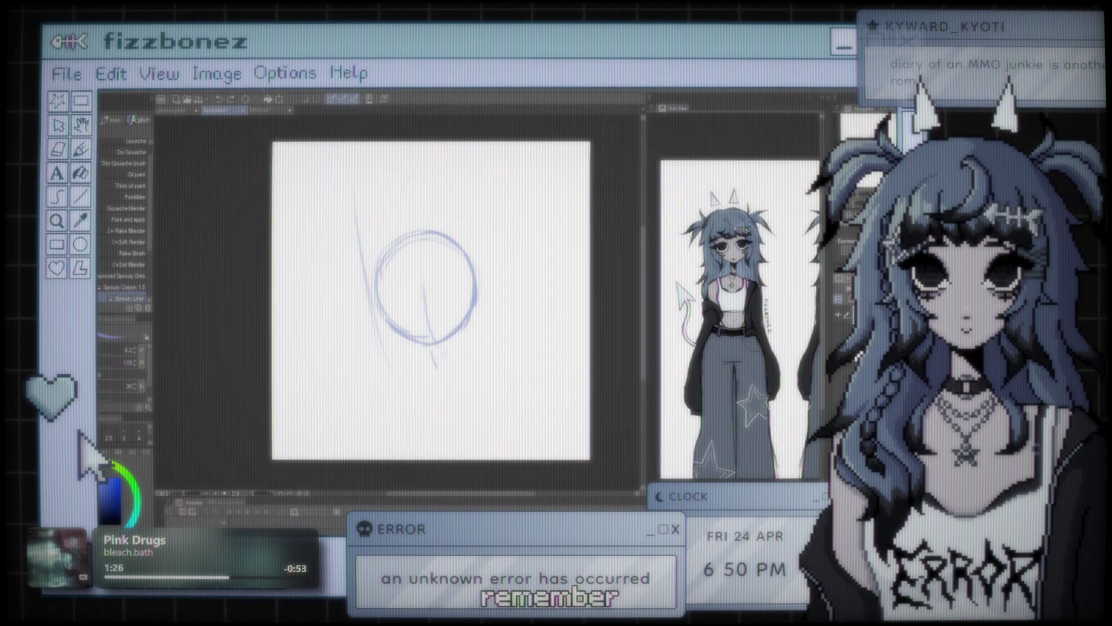
mouse_move(425, 345)
mouse_down()
mouse_move(427, 371)
mouse_move(445, 366)
mouse_up()
mouse_move(381, 379)
mouse_down()
mouse_move(491, 377)
mouse_move(408, 440)
mouse_up()
drag(493, 367, 474, 444)
drag(496, 387, 449, 434)
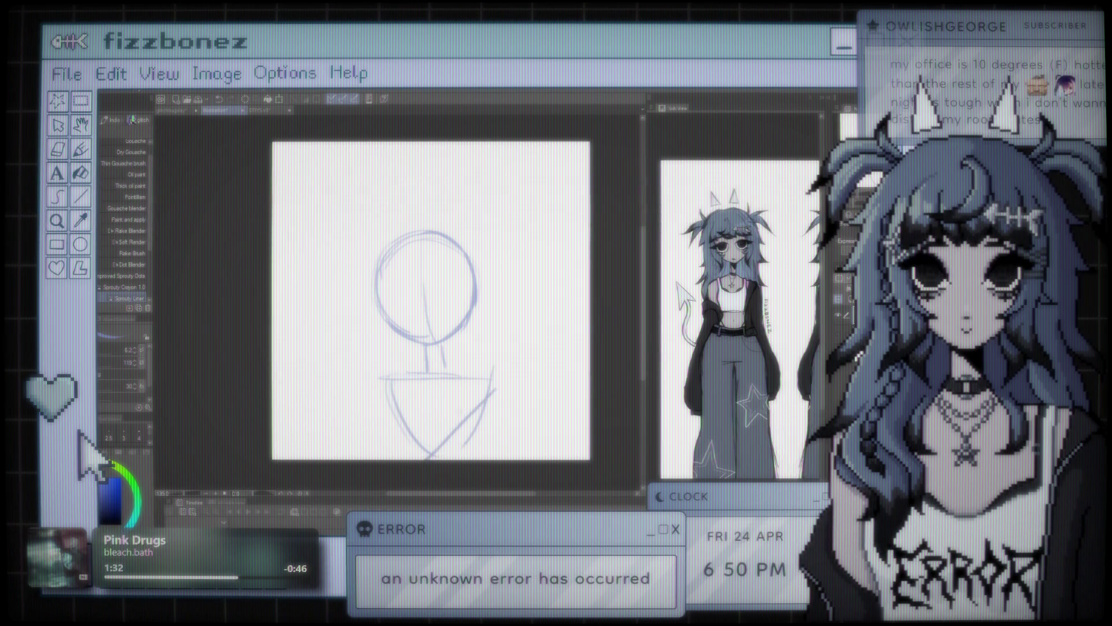
key(ctrl+z)
key(ctrl+z)
Draw a shoulder line under the neck and rough torso curves, undoing the stray oval
key(ctrl+z)
drag(401, 374, 484, 366)
drag(404, 376, 456, 442)
key(ctrl+z)
drag(391, 370, 440, 452)
drag(486, 394, 463, 448)
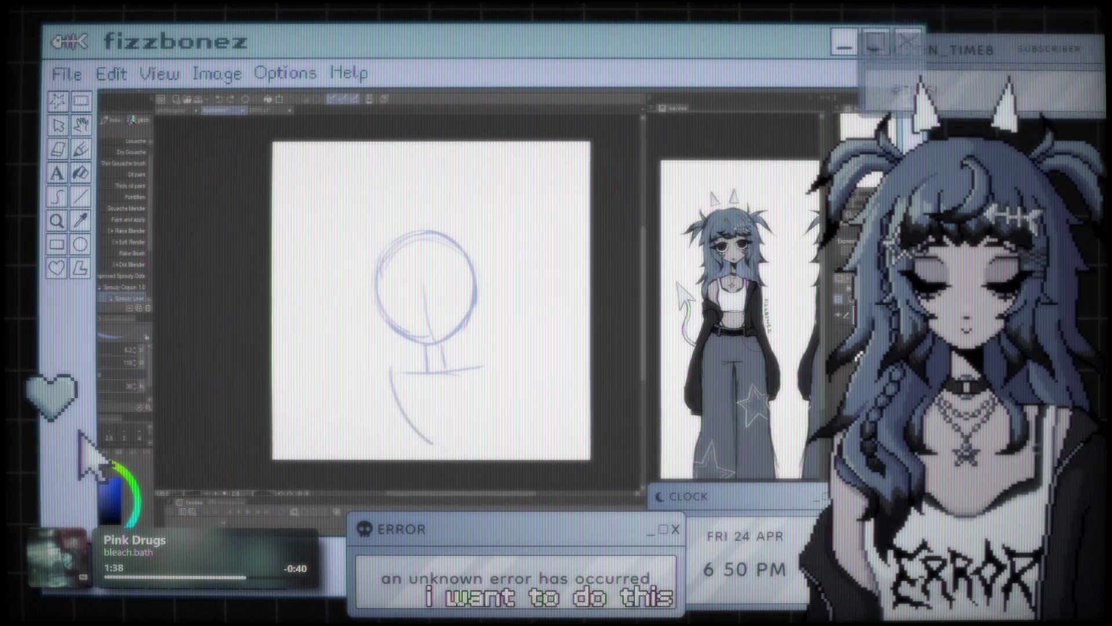
drag(359, 320, 423, 400)
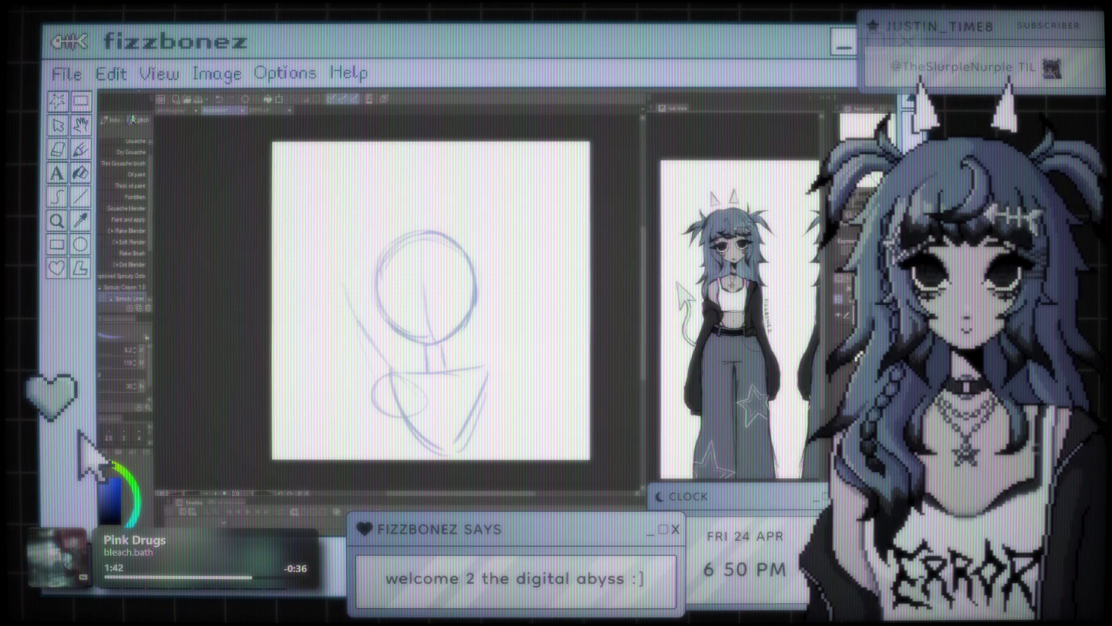
key(ctrl+z)
key(ctrl+z)
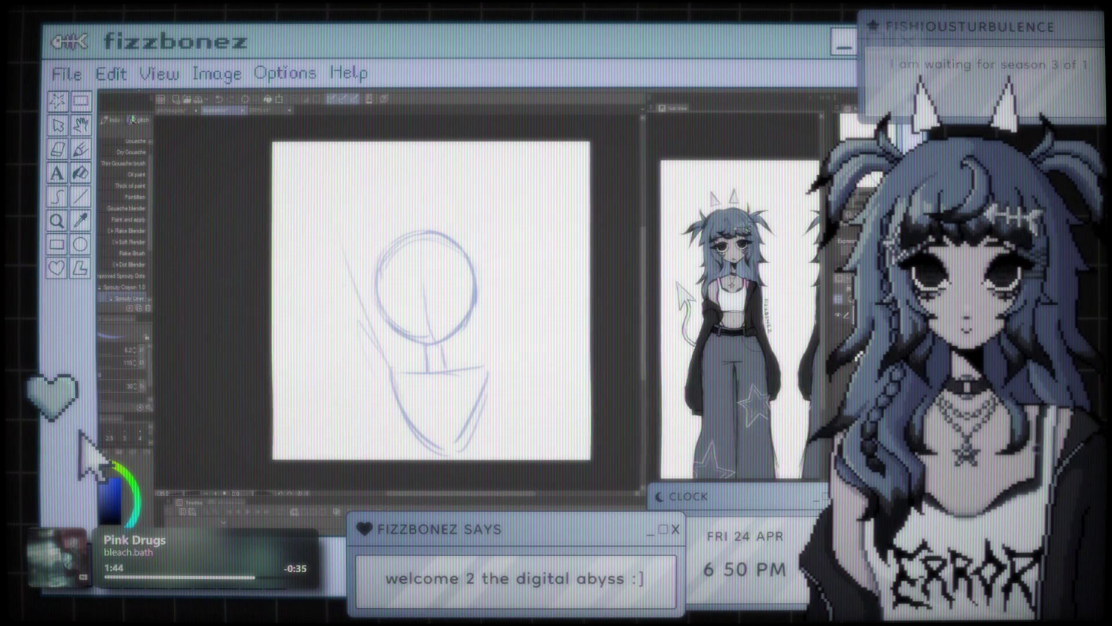
Sweep long curves up both sides of the head to rough in the raised arms
drag(374, 333, 272, 189)
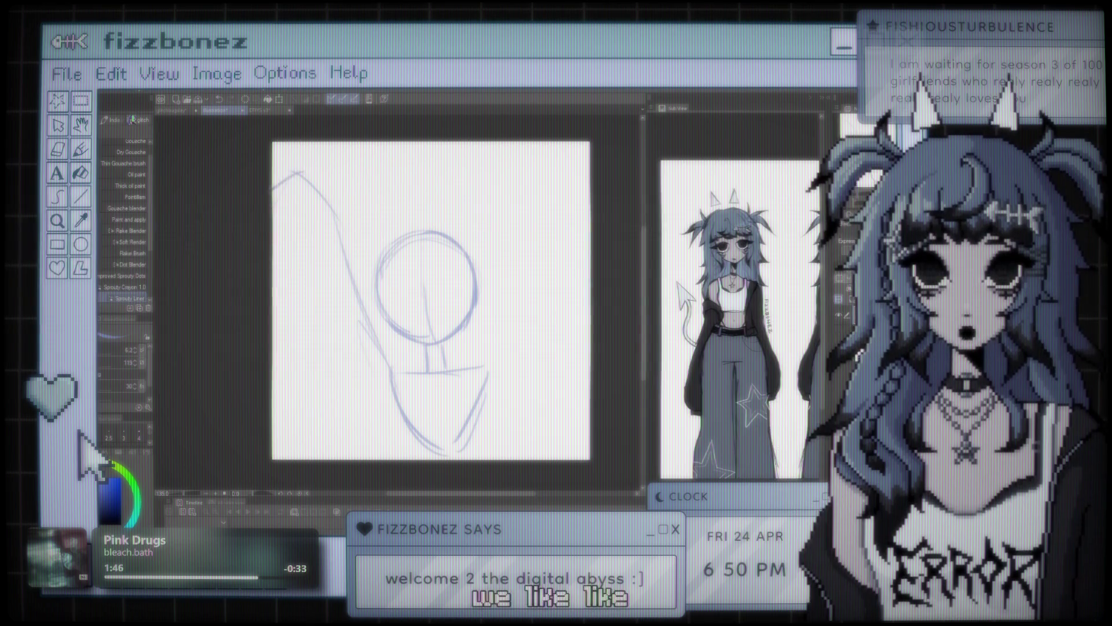
drag(272, 246, 382, 458)
drag(510, 316, 495, 356)
drag(406, 371, 513, 356)
drag(539, 209, 492, 356)
drag(507, 305, 590, 174)
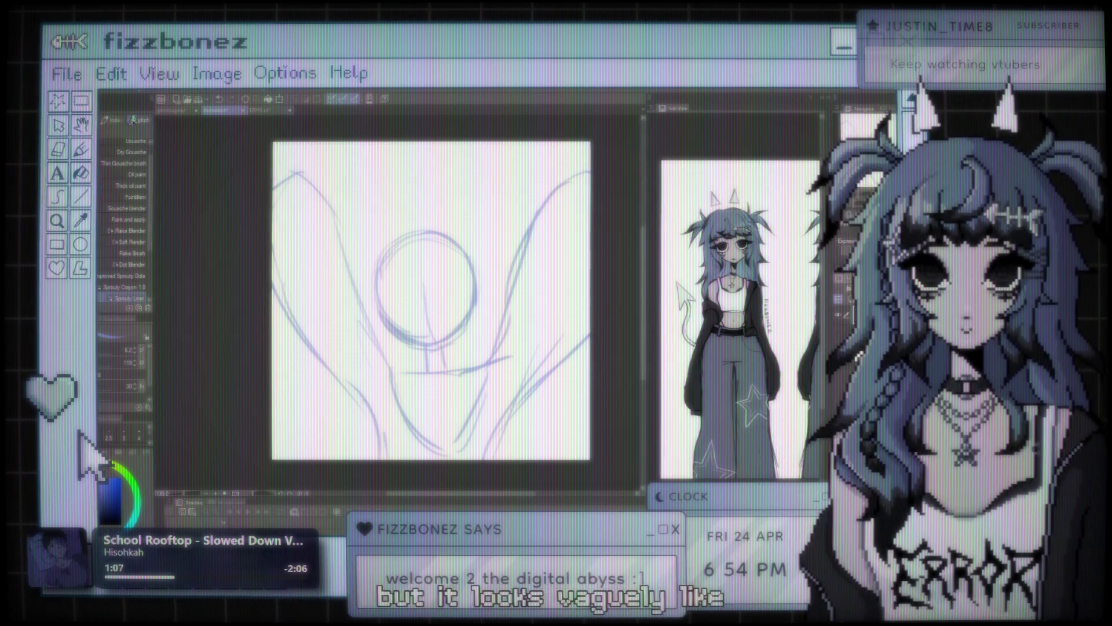
scroll(408, 349, down, 2)
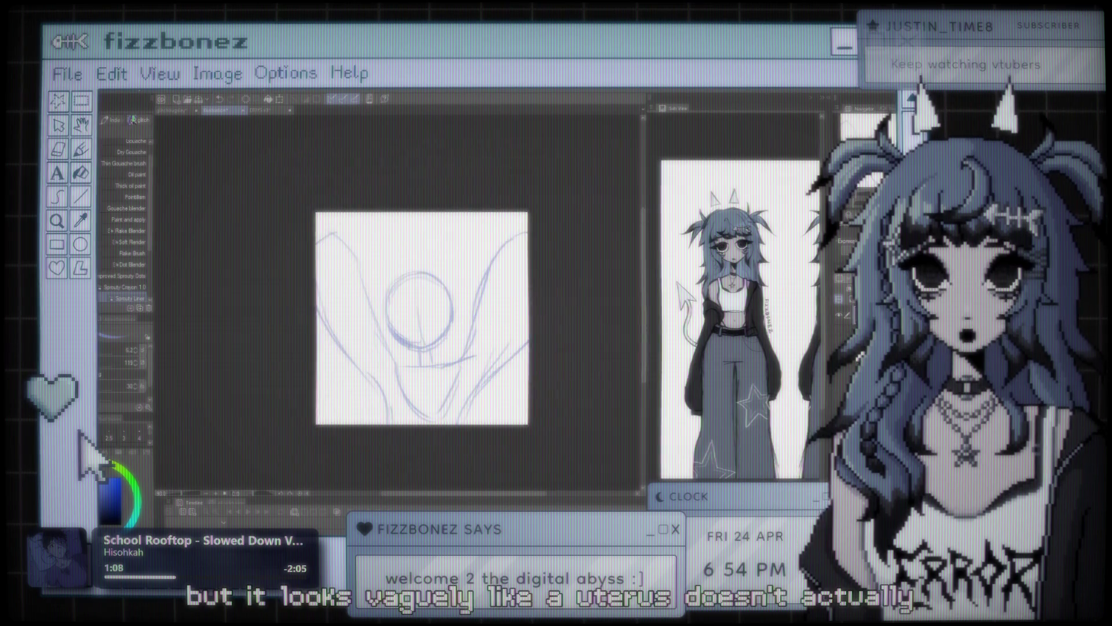
scroll(408, 349, down, 2)
scroll(408, 349, down, 2)
scroll(413, 339, down, 1)
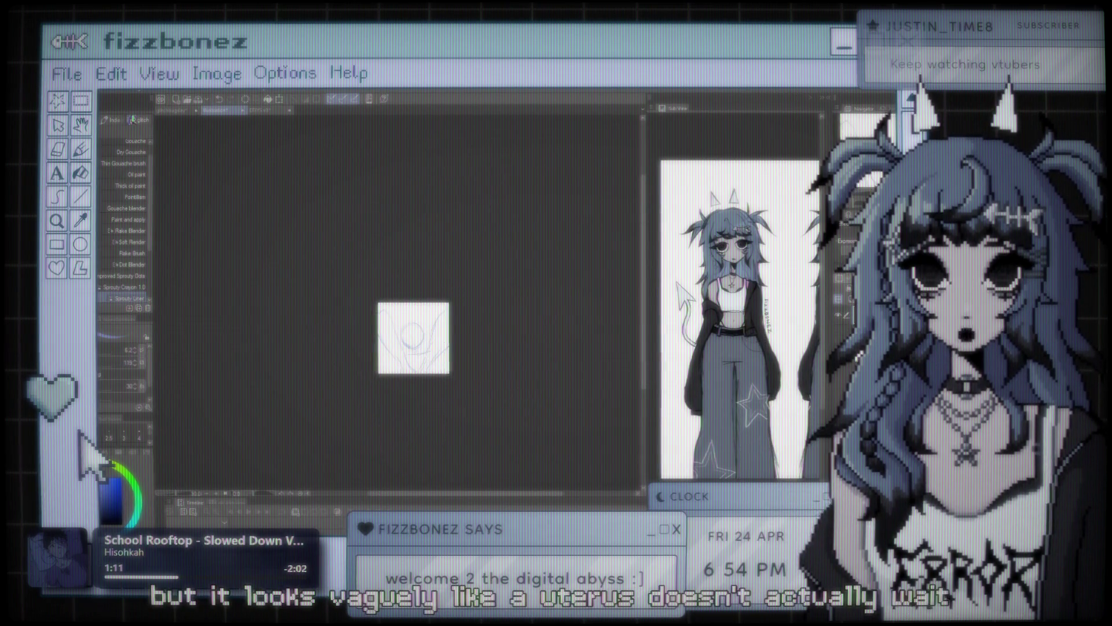
scroll(413, 339, up, 2)
scroll(413, 339, down, 2)
scroll(413, 339, down, 1)
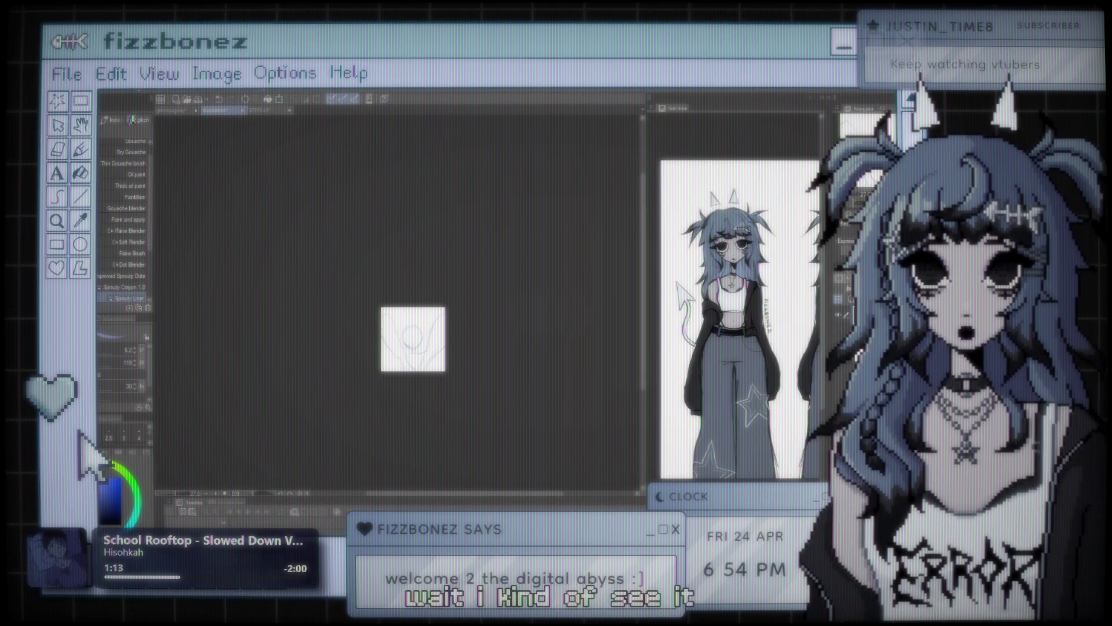
scroll(409, 348, up, 2)
scroll(408, 348, up, 2)
scroll(408, 348, up, 2)
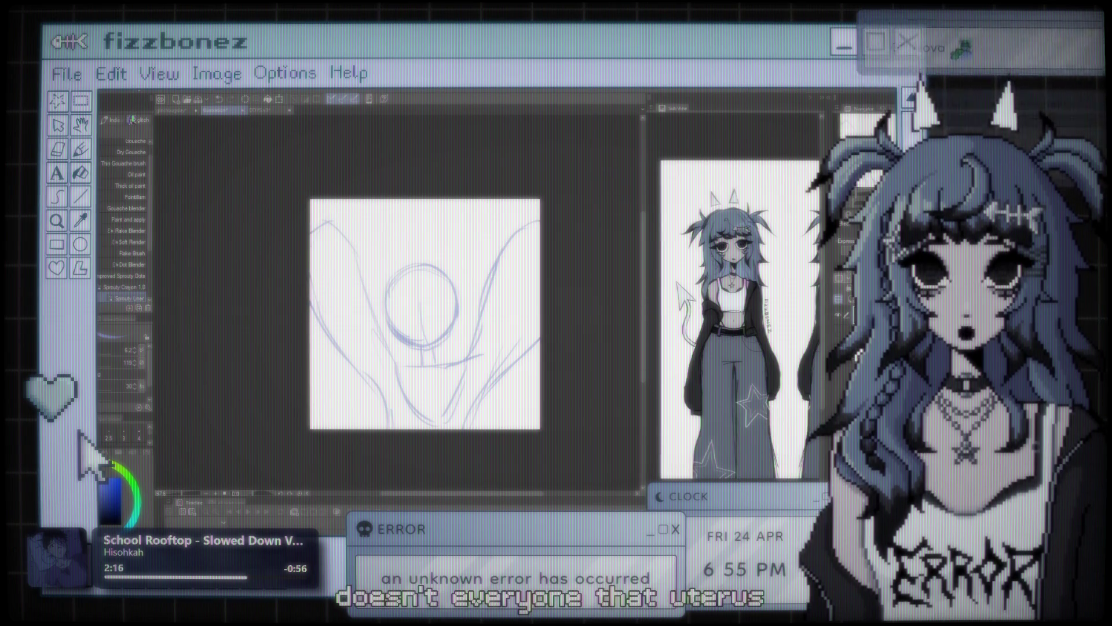
scroll(378, 286, up, 1)
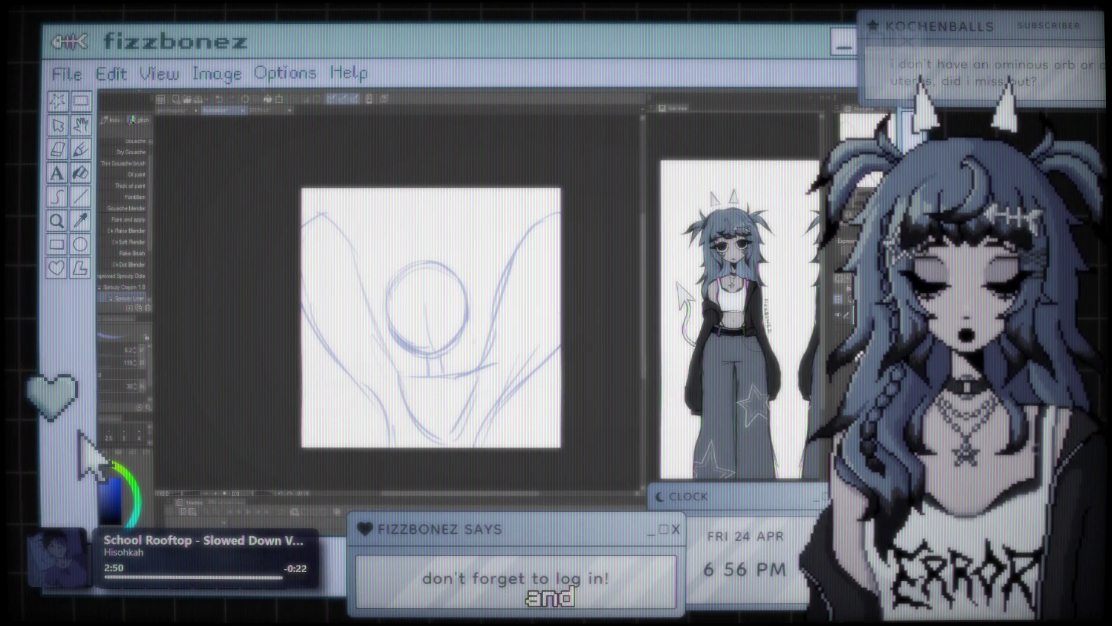
scroll(402, 362, down, 1)
scroll(444, 387, up, 1)
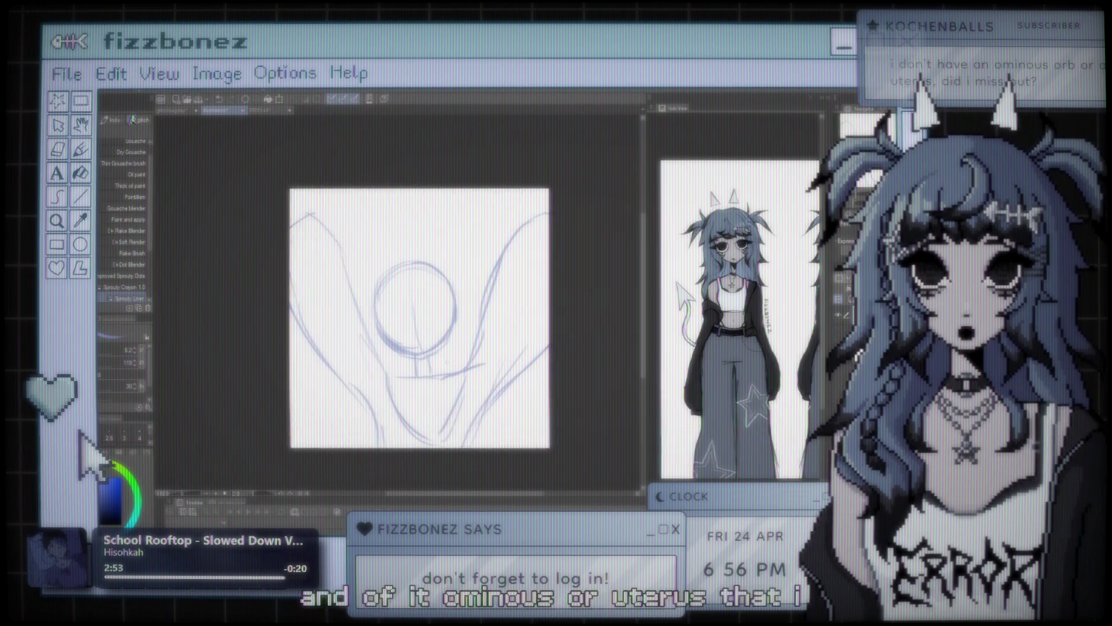
scroll(445, 387, up, 2)
mouse_move(409, 263)
mouse_down()
mouse_move(383, 281)
mouse_move(450, 268)
mouse_move(436, 268)
mouse_up()
scroll(426, 319, down, 1)
scroll(427, 320, up, 1)
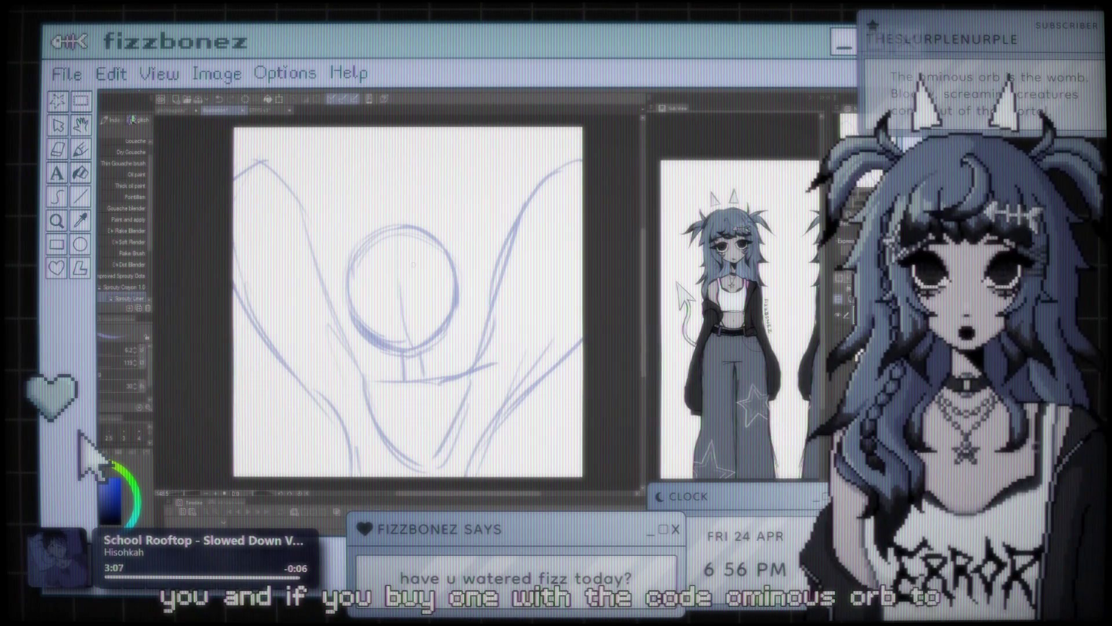
scroll(414, 265, down, 1)
scroll(413, 265, up, 1)
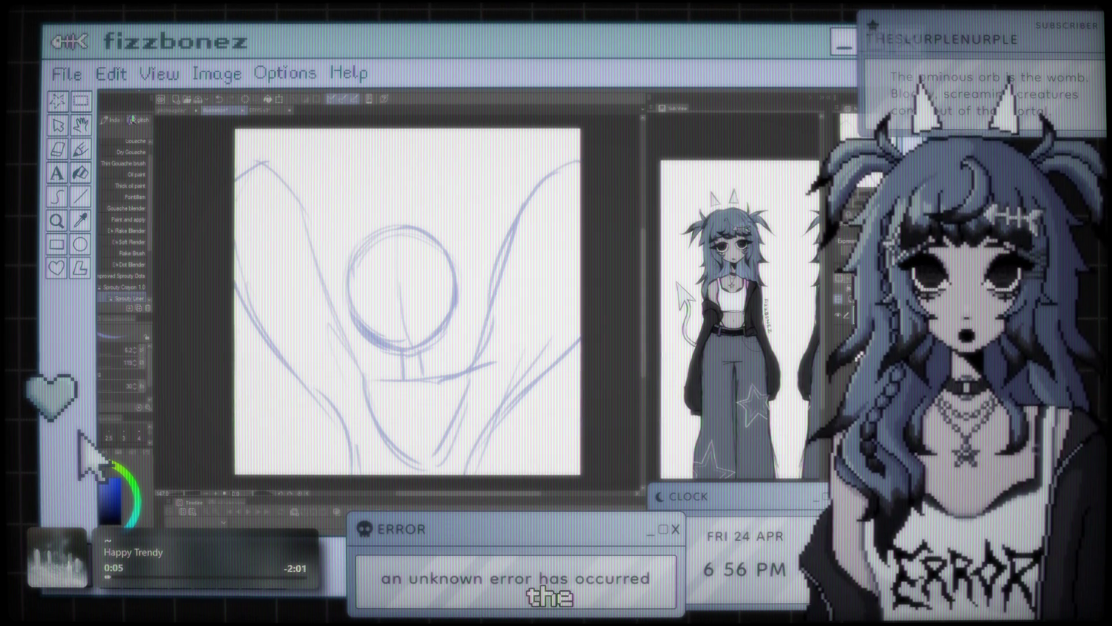
key(ctrl+minus)
key(ctrl+plus)
key(ctrl+minus)
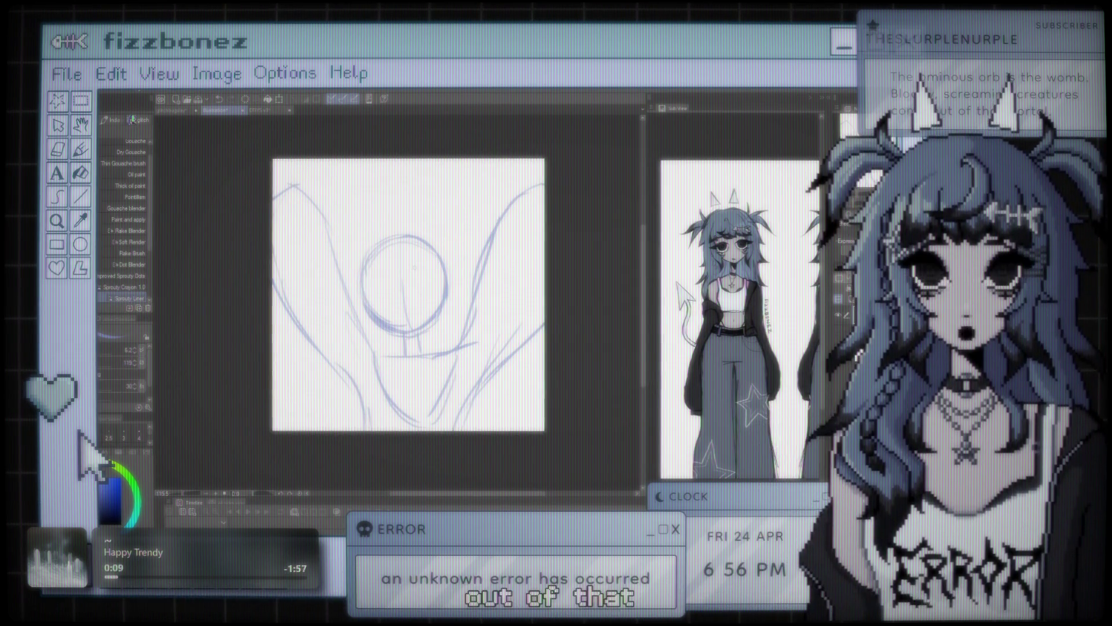
key(ctrl+plus)
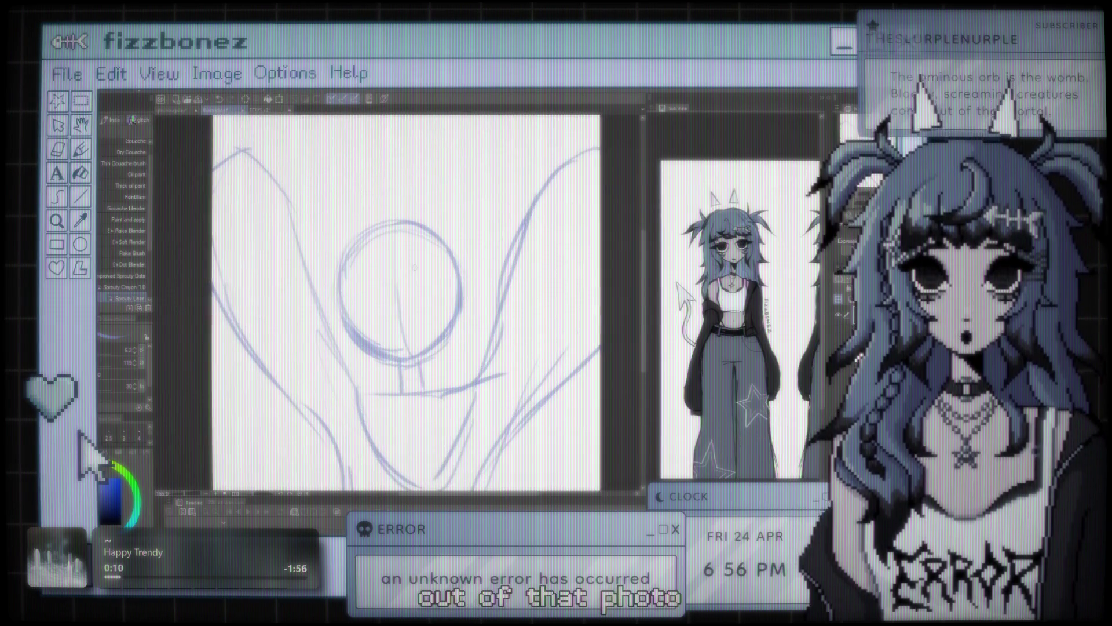
key(ctrl+minus)
key(ctrl+plus)
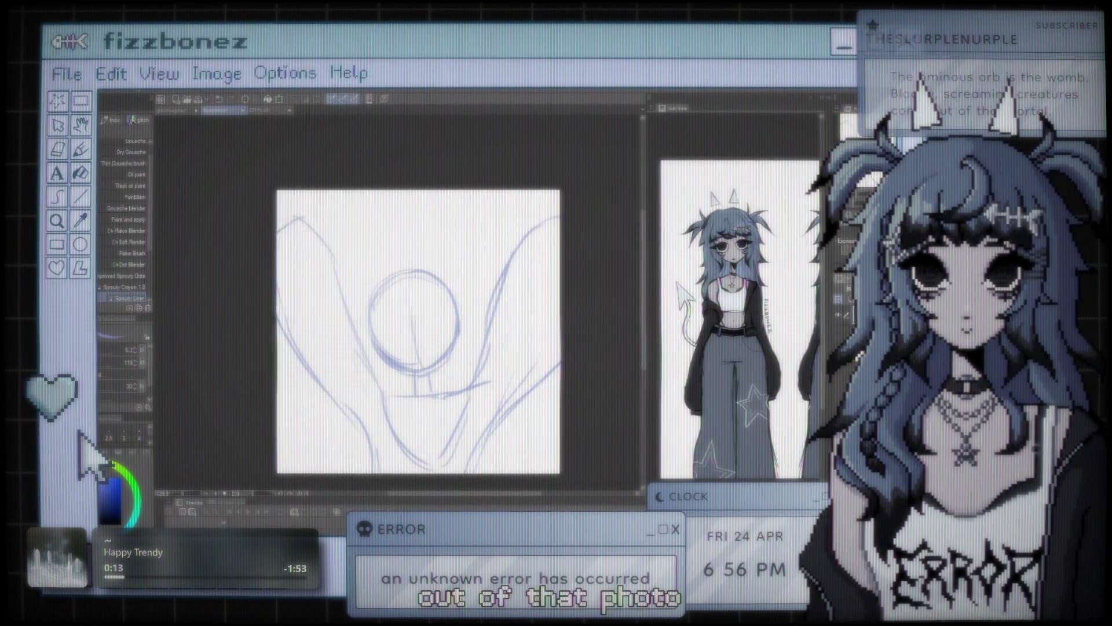
key(ctrl+plus)
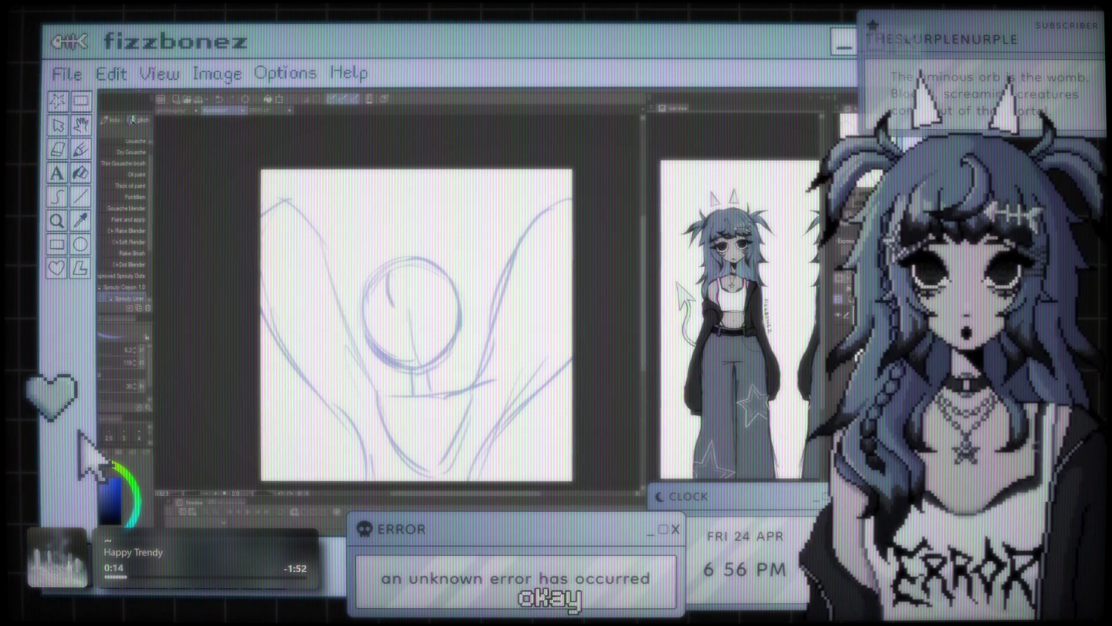
Sketch curved bang strokes inside the top of the head circle
drag(388, 273, 416, 307)
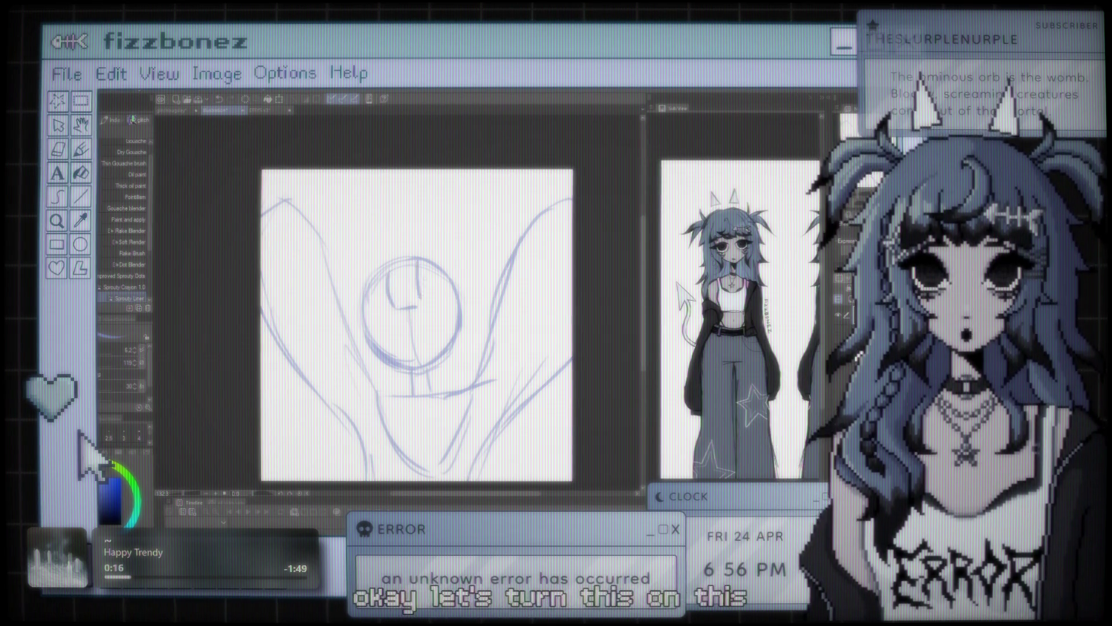
drag(389, 273, 427, 306)
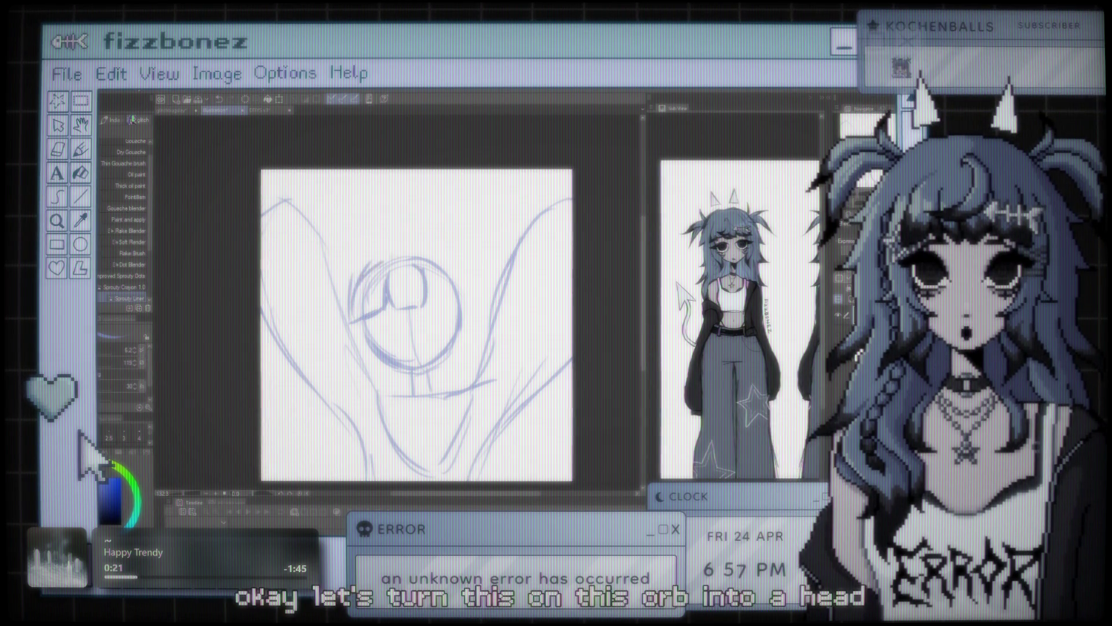
drag(398, 284, 449, 306)
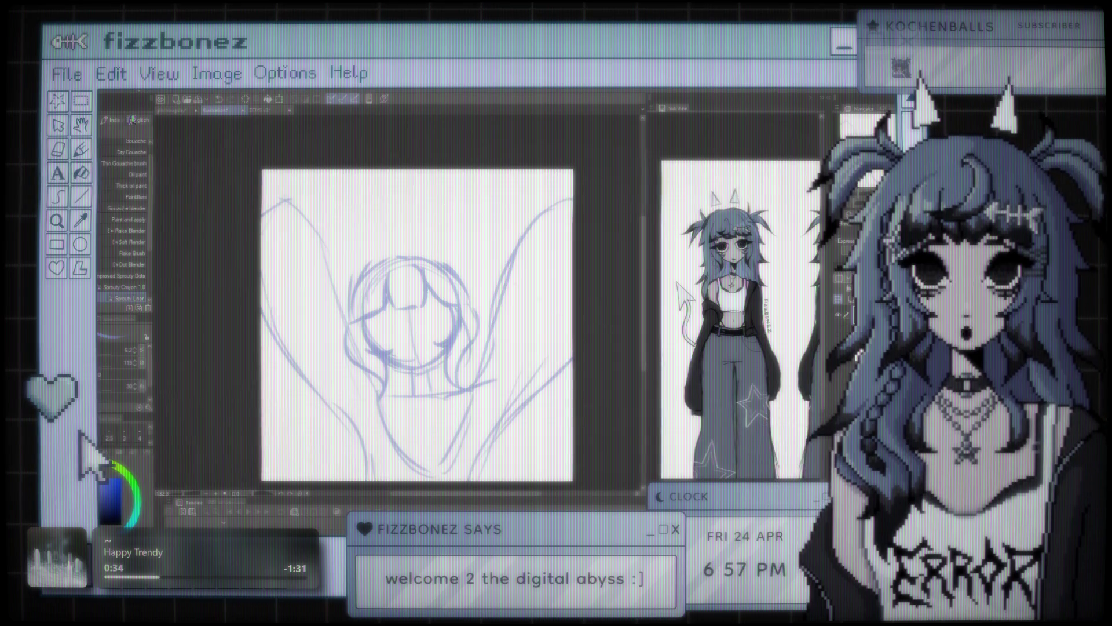
key(ctrl+minus)
key(ctrl+minus)
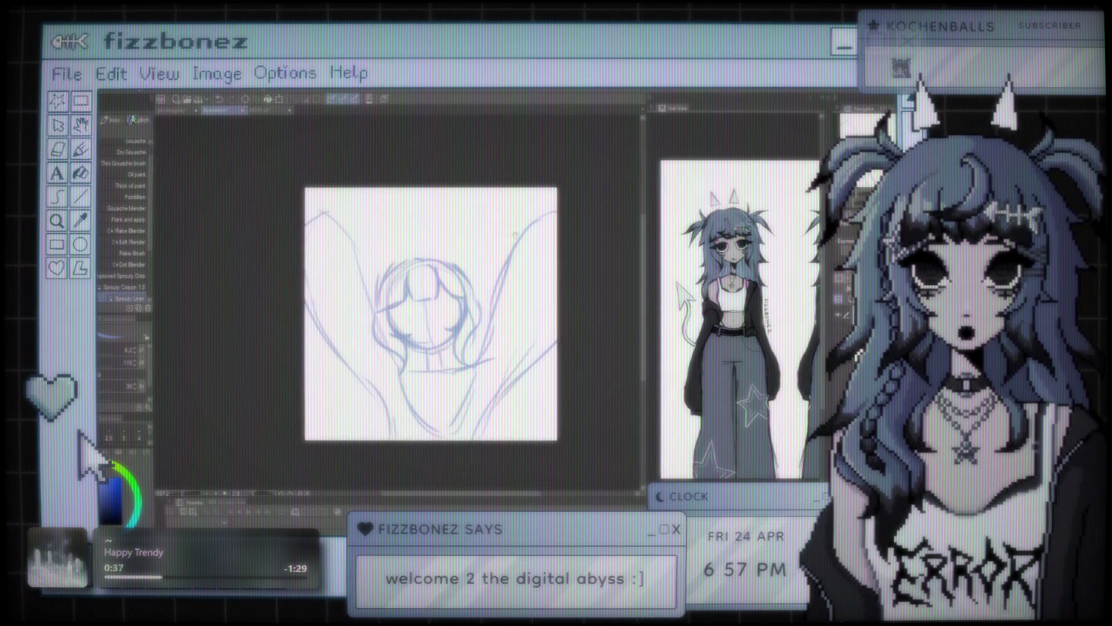
key(ctrl+plus)
key(ctrl+minus)
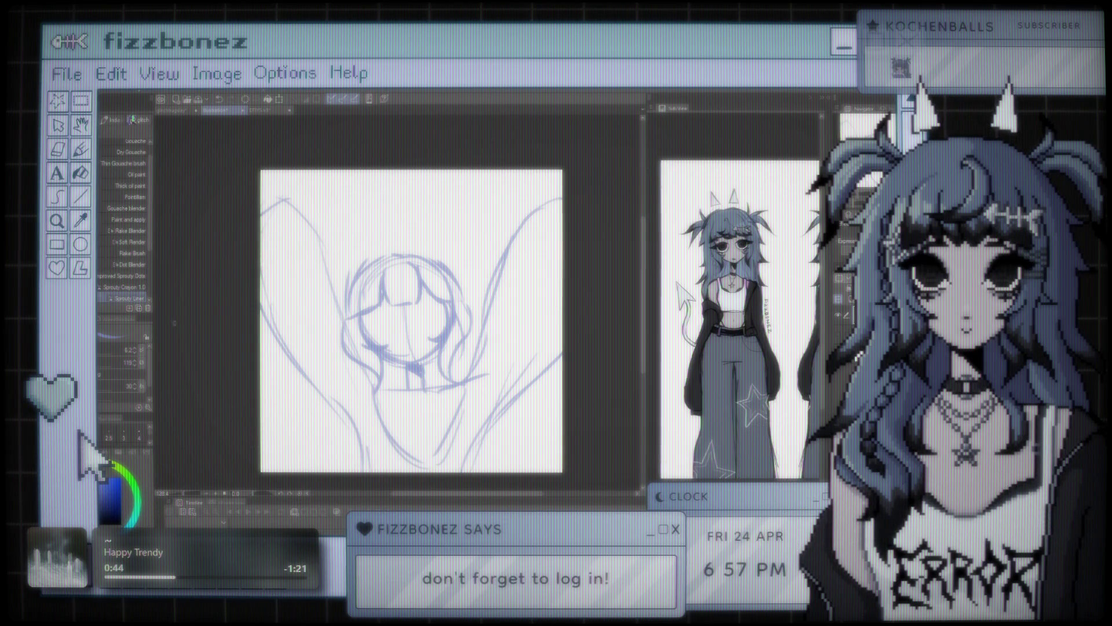
Sketch the neck under the chin and a boxy chest shape beneath it
key(e)
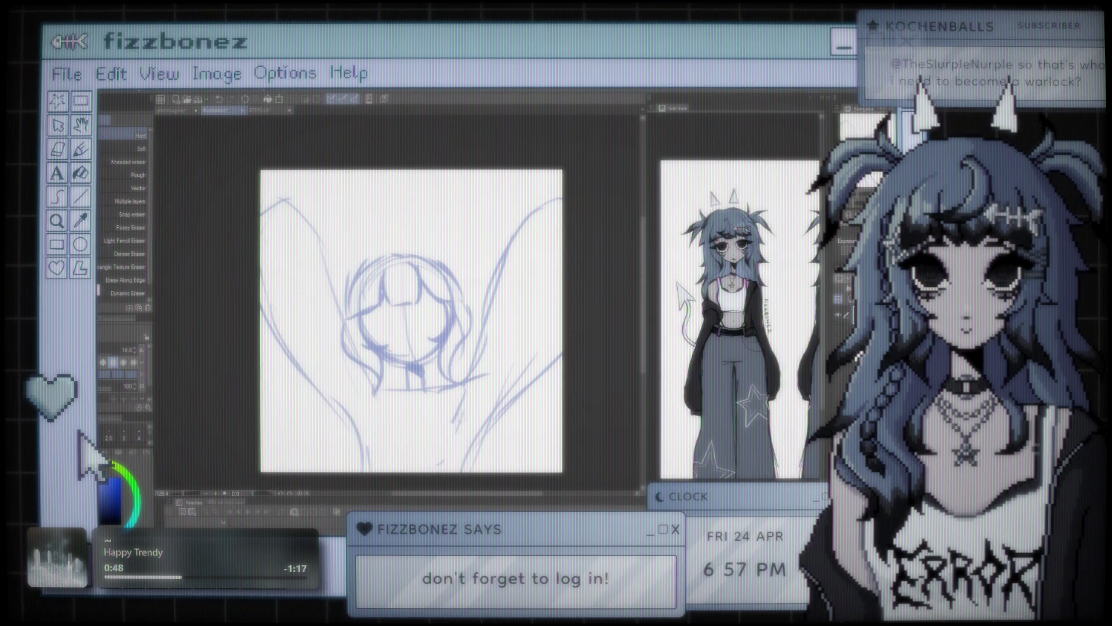
key(b)
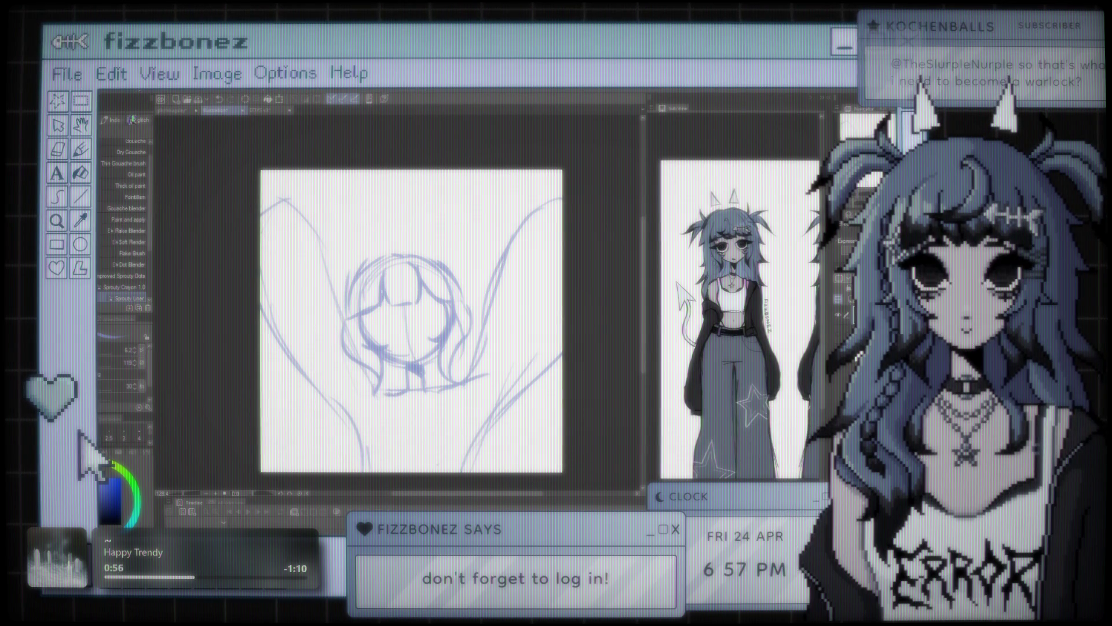
drag(399, 398, 434, 422)
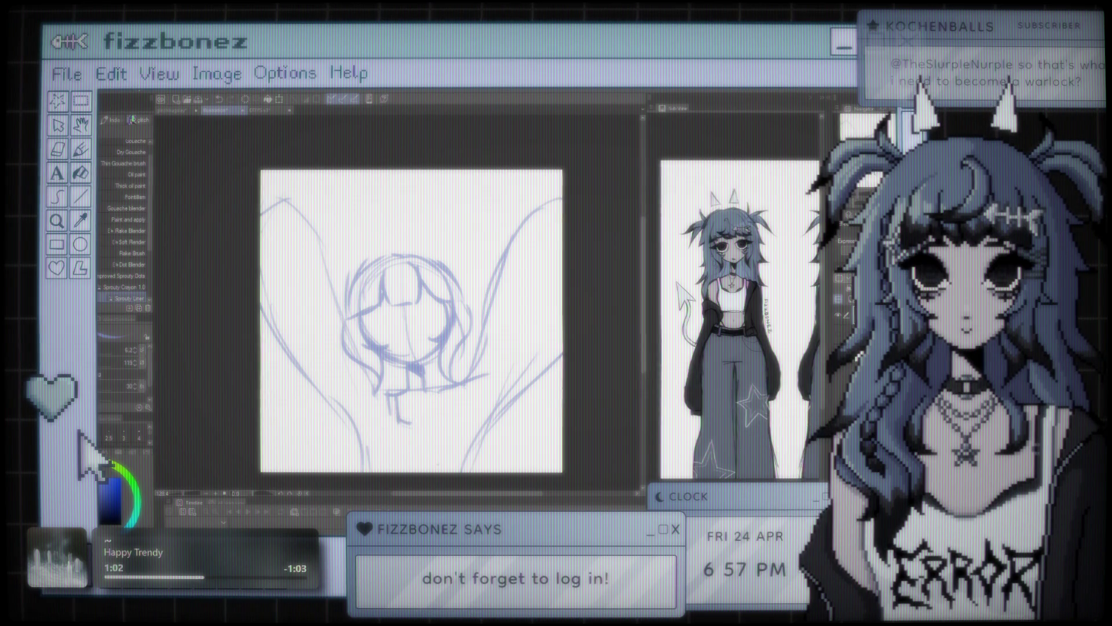
mouse_move(442, 398)
mouse_down()
mouse_move(400, 425)
mouse_move(449, 422)
mouse_up()
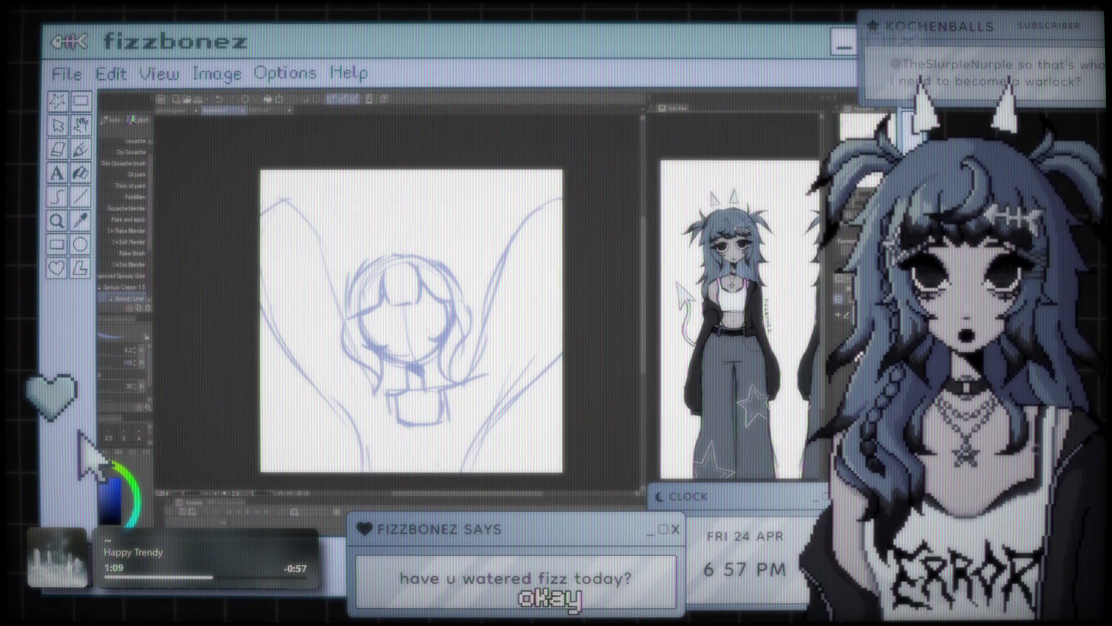
key(ctrl+minus)
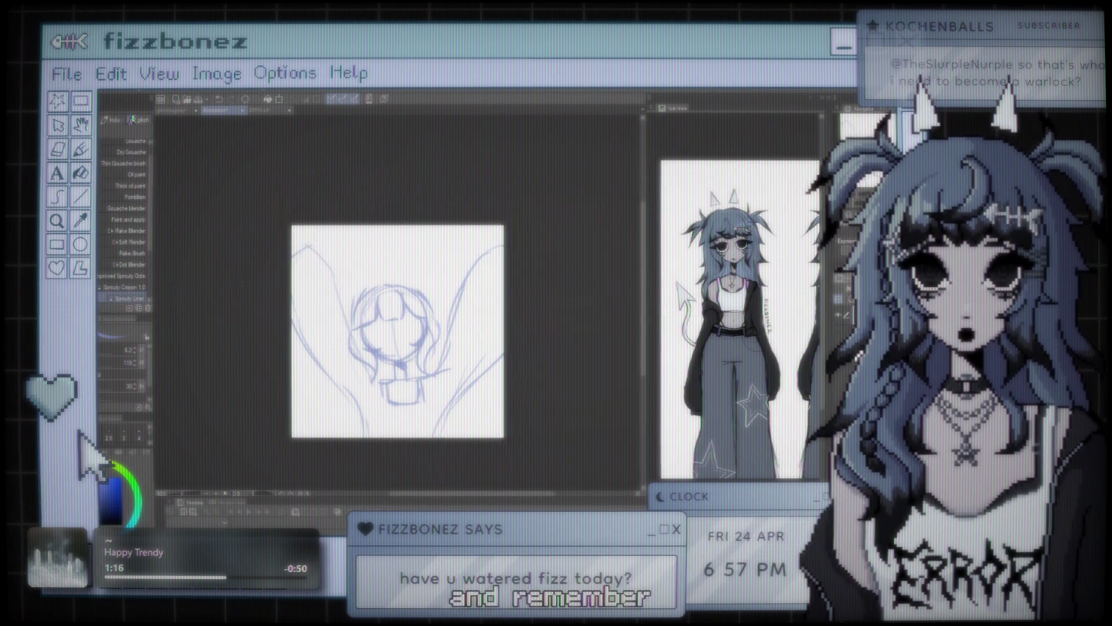
key(ctrl+minus)
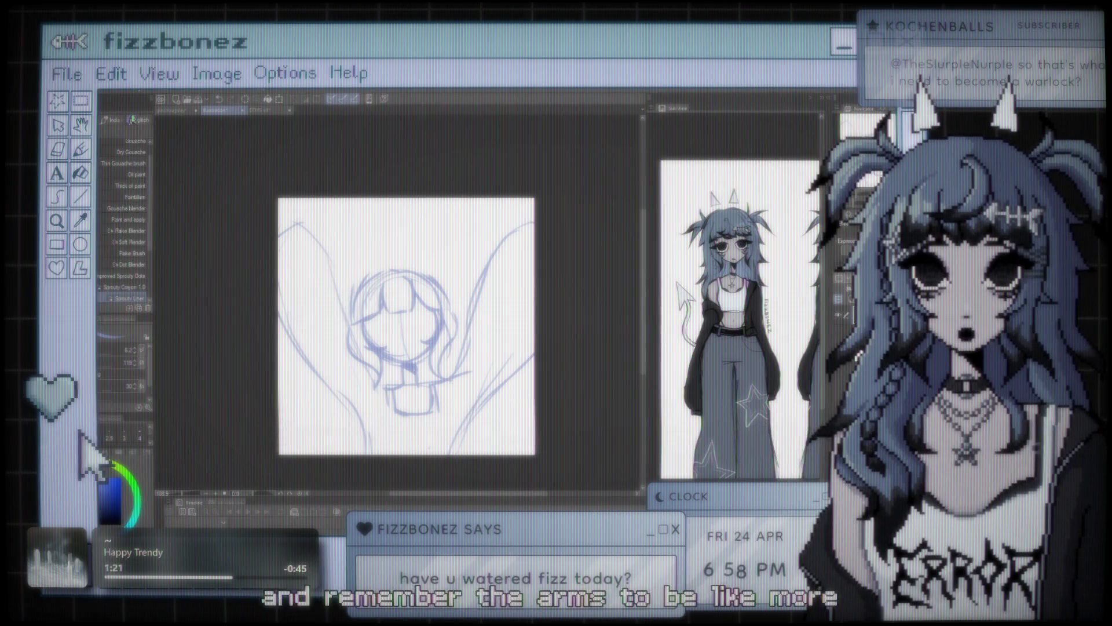
Lasso the right arm and rotate it counterclockwise to point more steeply upward
key(m)
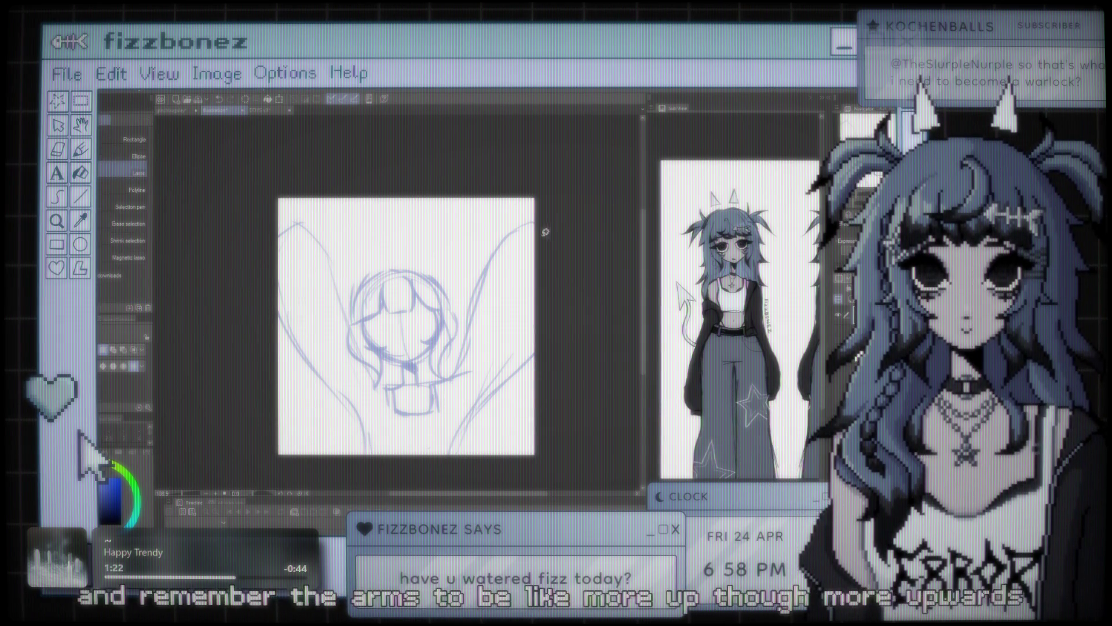
drag(556, 195, 467, 318)
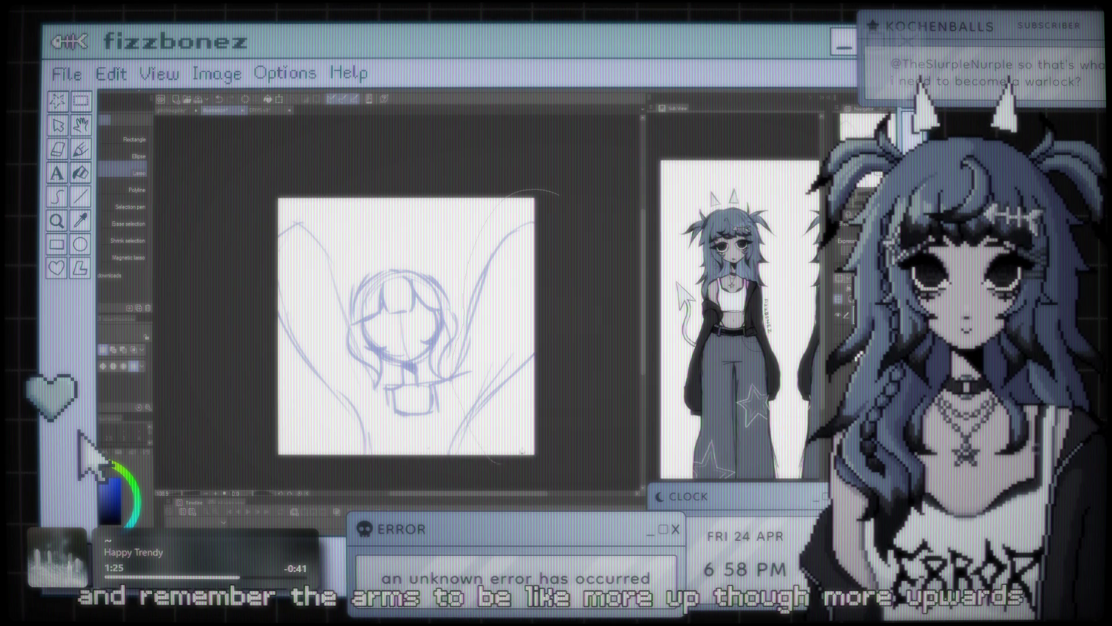
drag(510, 459, 550, 303)
key(ctrl+t)
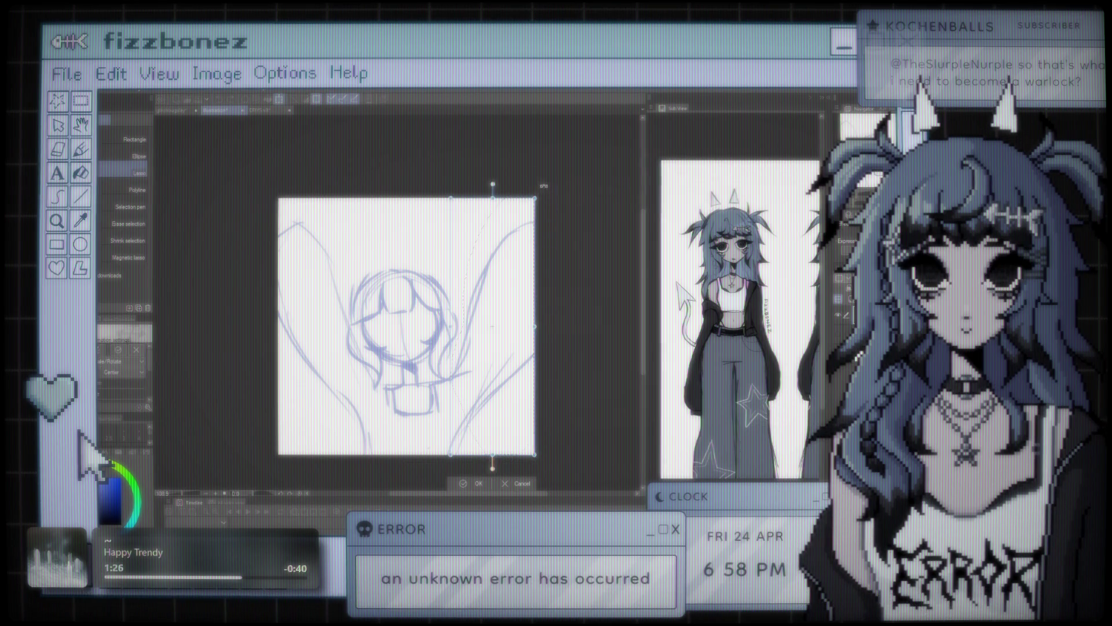
drag(540, 186, 498, 179)
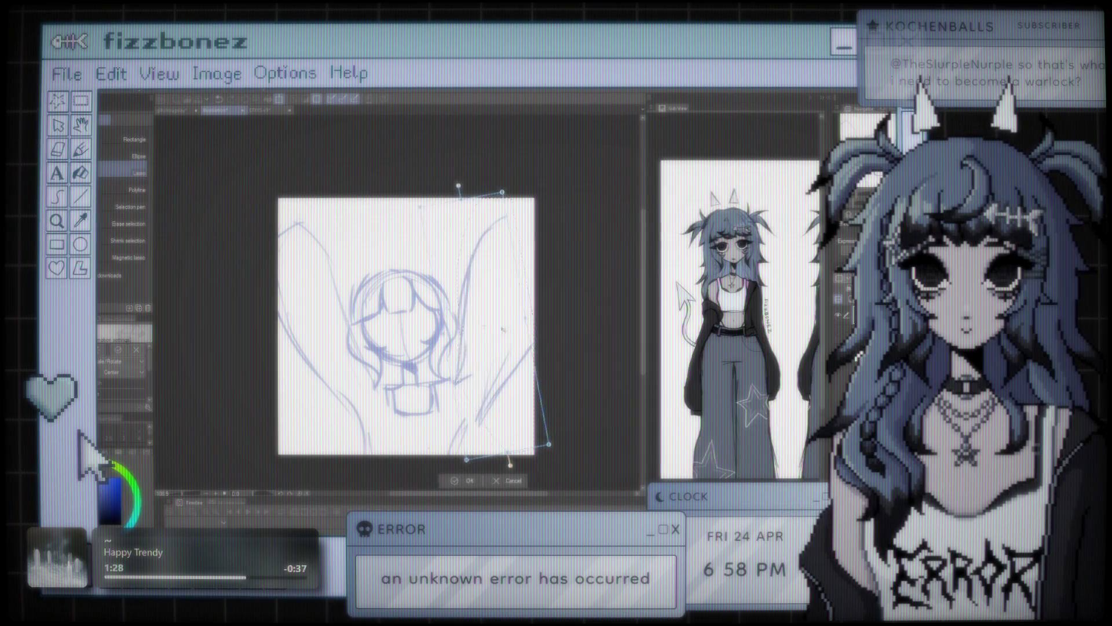
drag(495, 329, 490, 345)
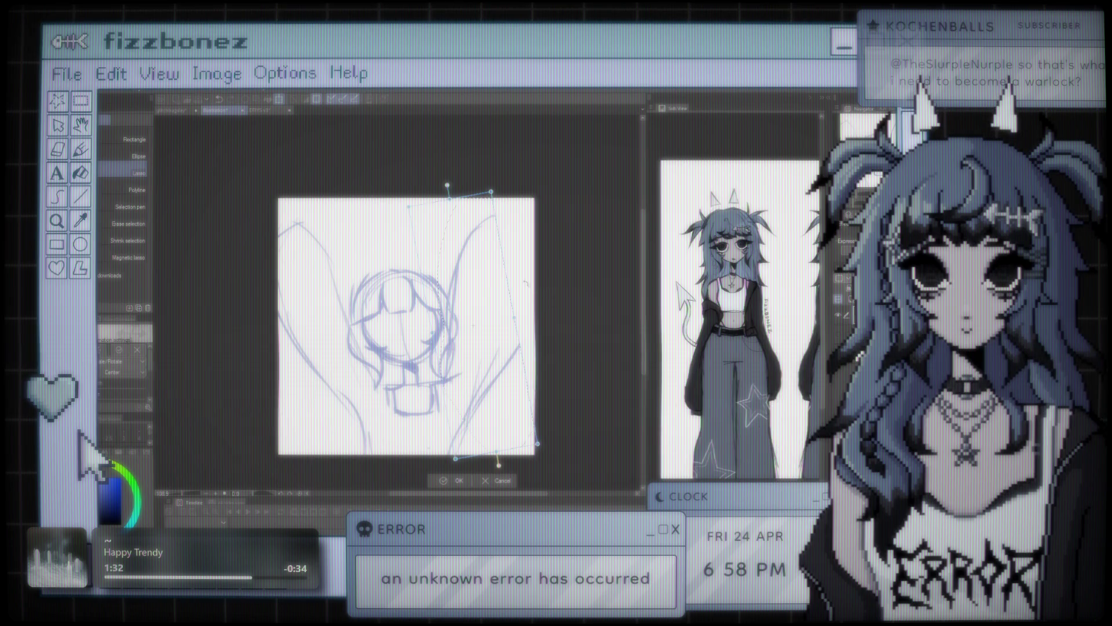
click(464, 482)
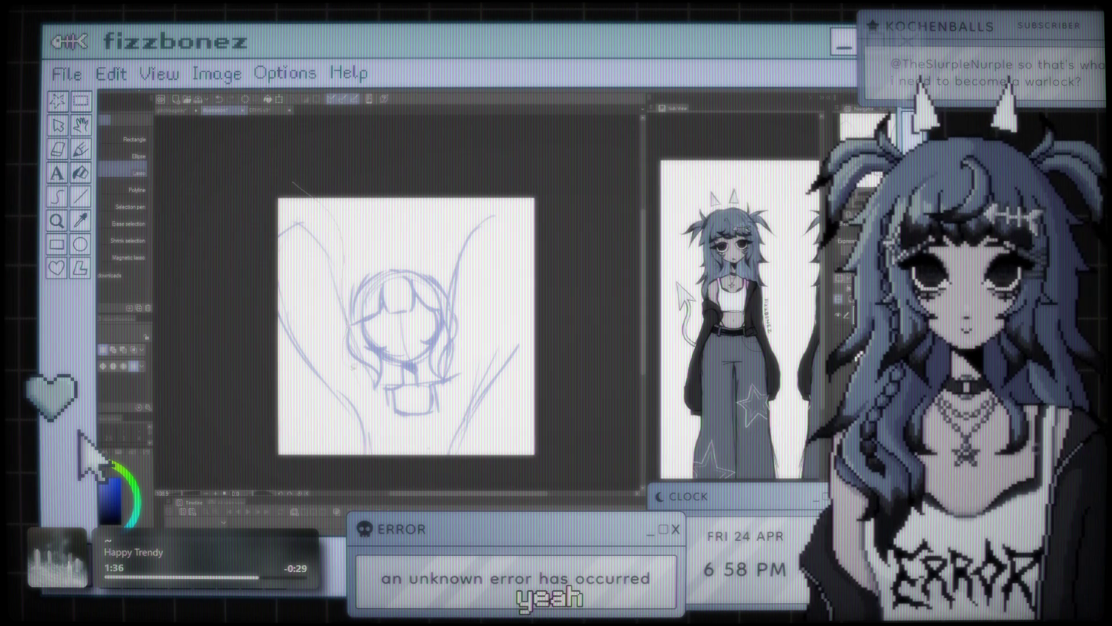
Lasso the left arm, rotate it clockwise upward, and clear the selection
drag(333, 197, 348, 449)
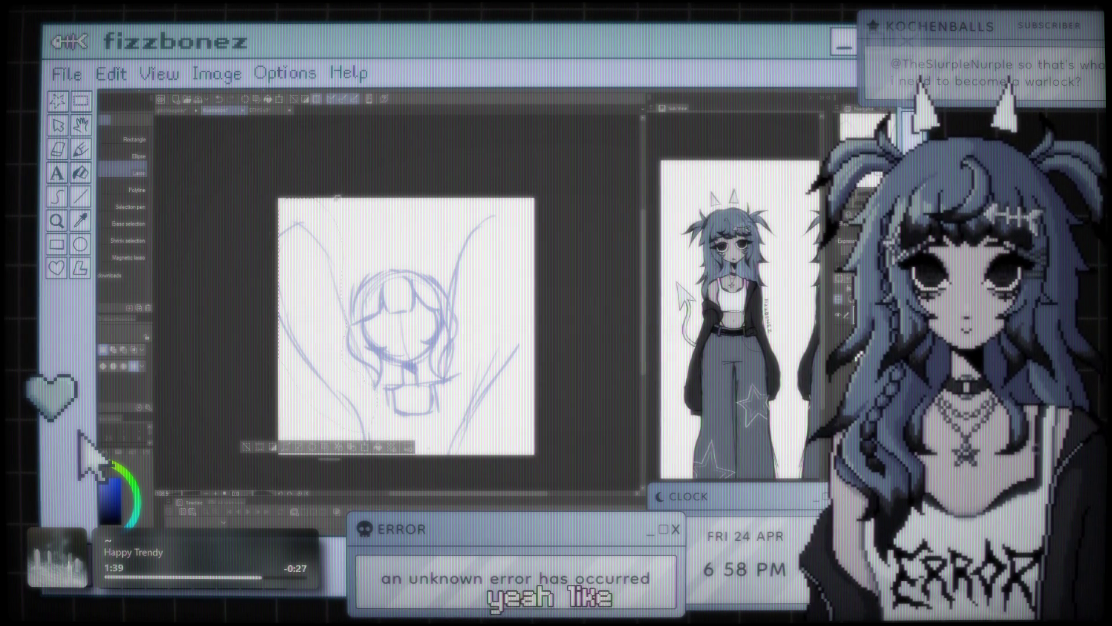
key(ctrl+t)
drag(383, 192, 399, 204)
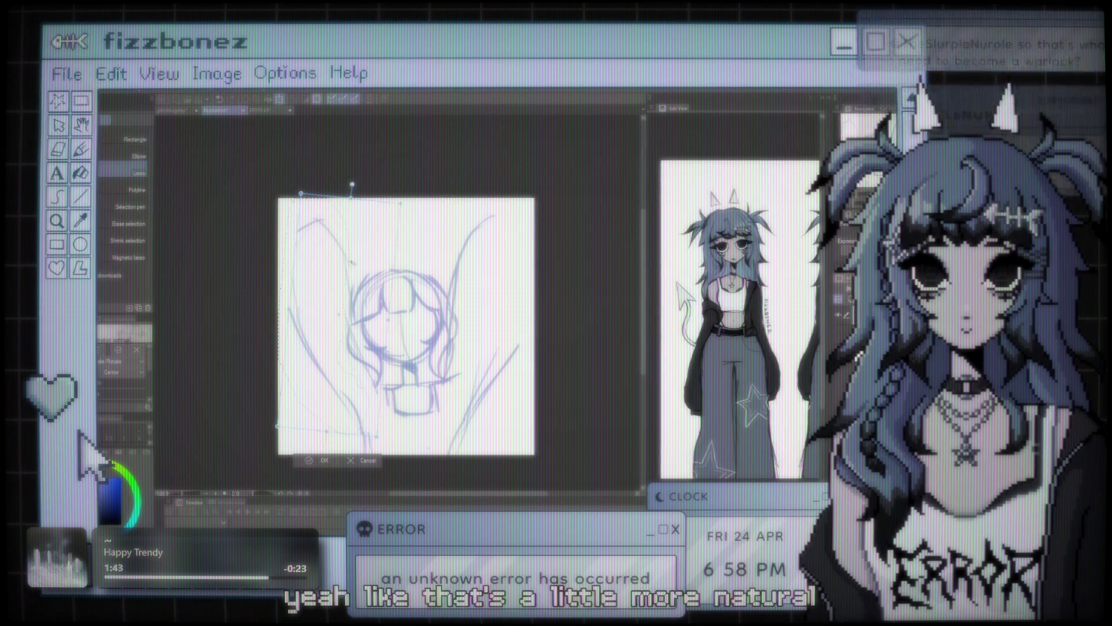
key(Return)
key(ctrl+d)
scroll(361, 344, down, 3)
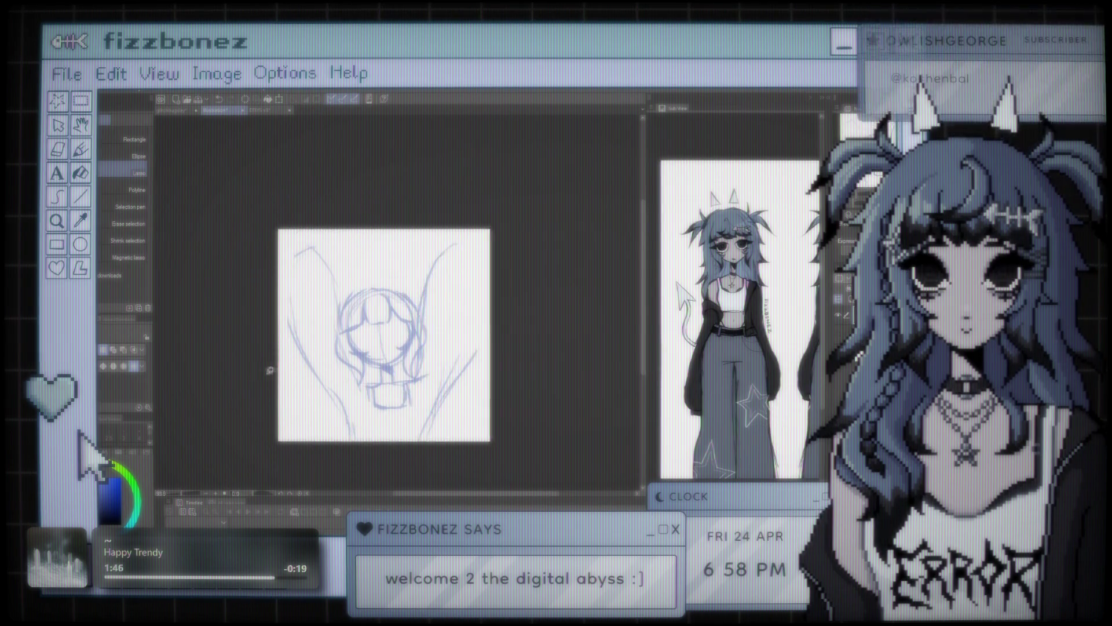
scroll(362, 345, up, 2)
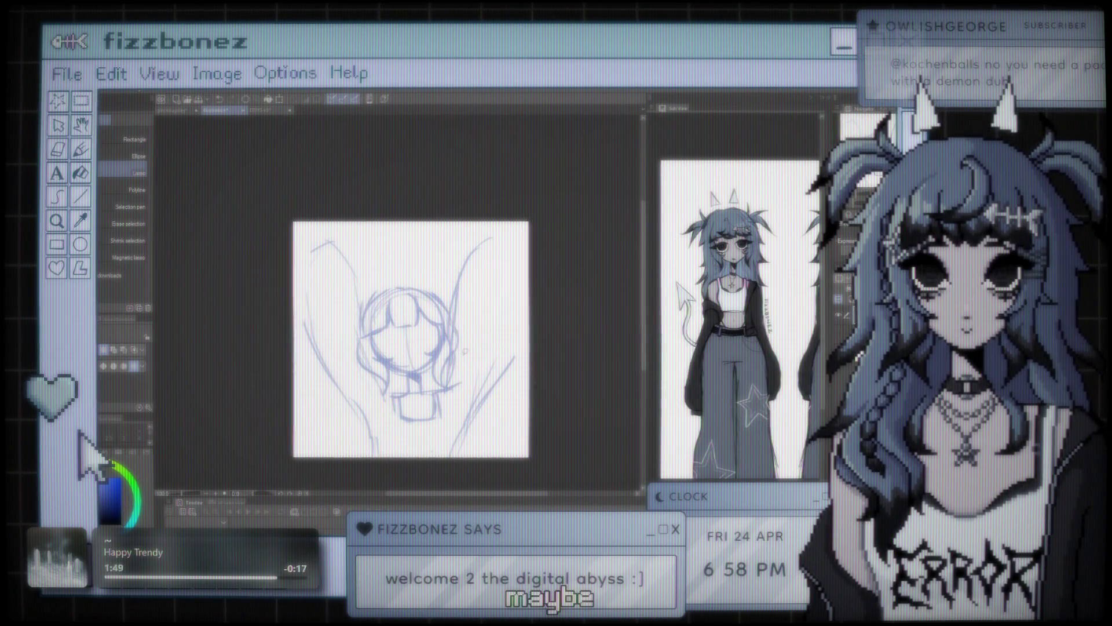
scroll(446, 347, up, 2)
drag(445, 346, 436, 333)
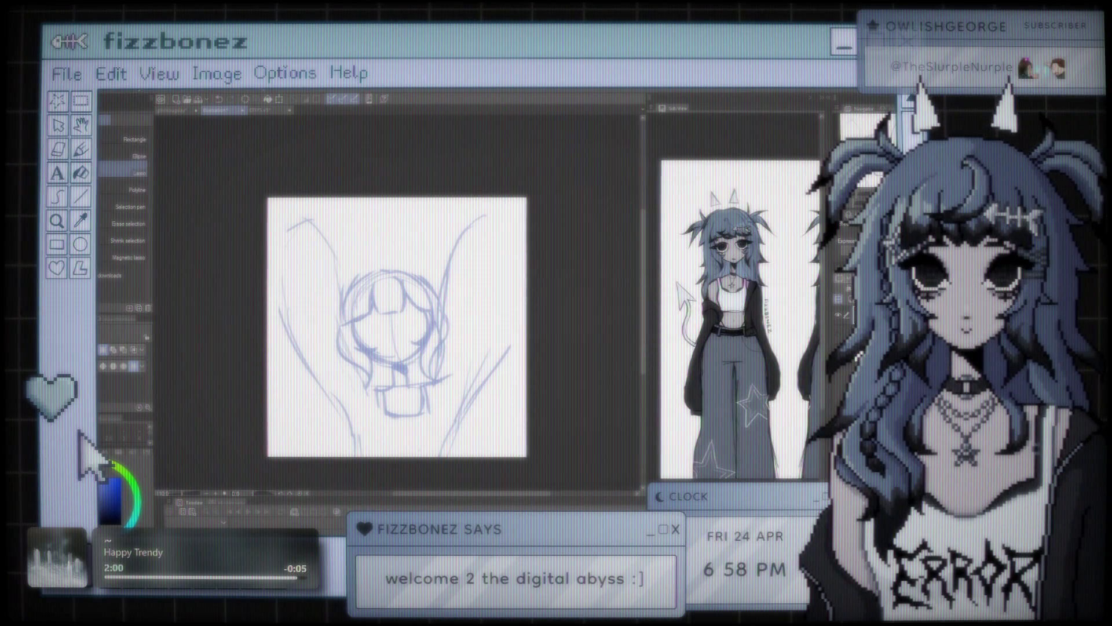
Add refining strokes to the right arm and body, plus a small V collar at the neck
key(b)
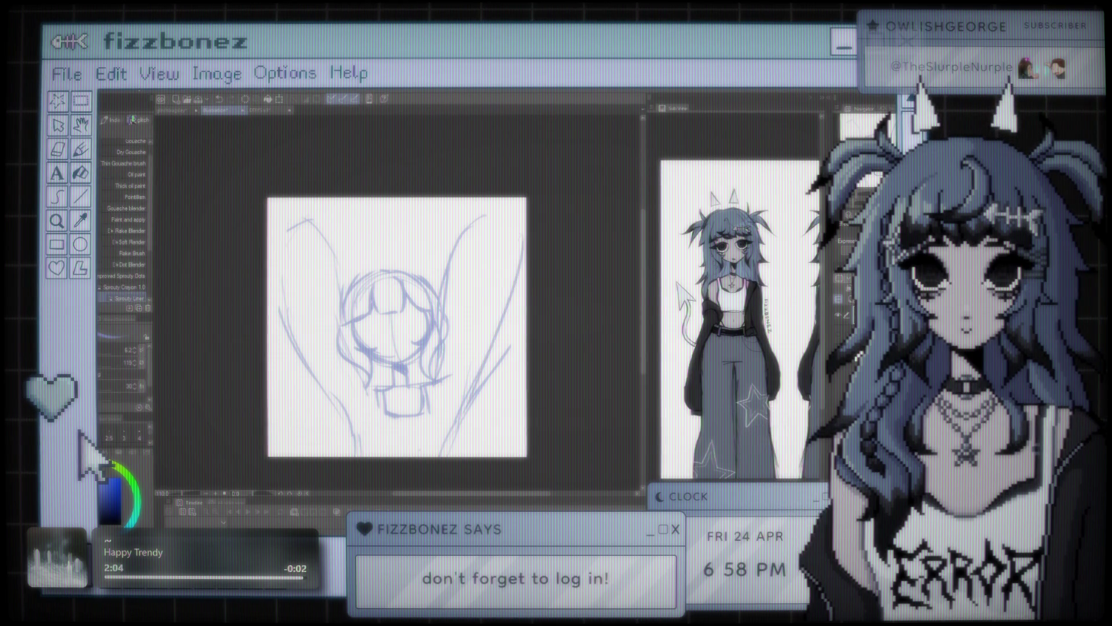
drag(486, 215, 509, 226)
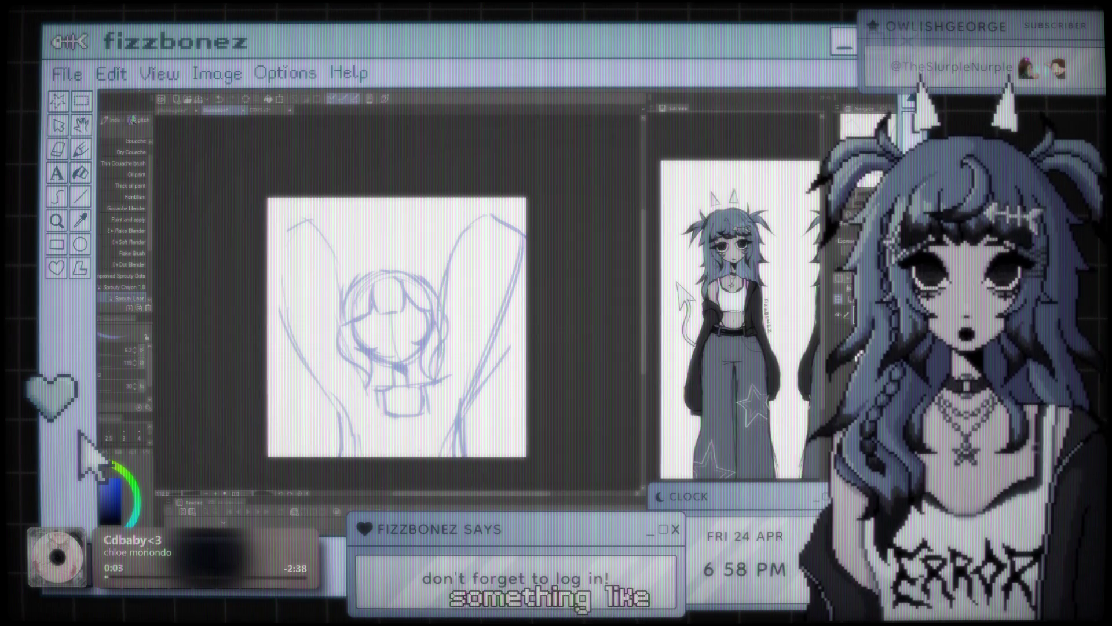
drag(387, 418, 383, 458)
drag(426, 386, 422, 458)
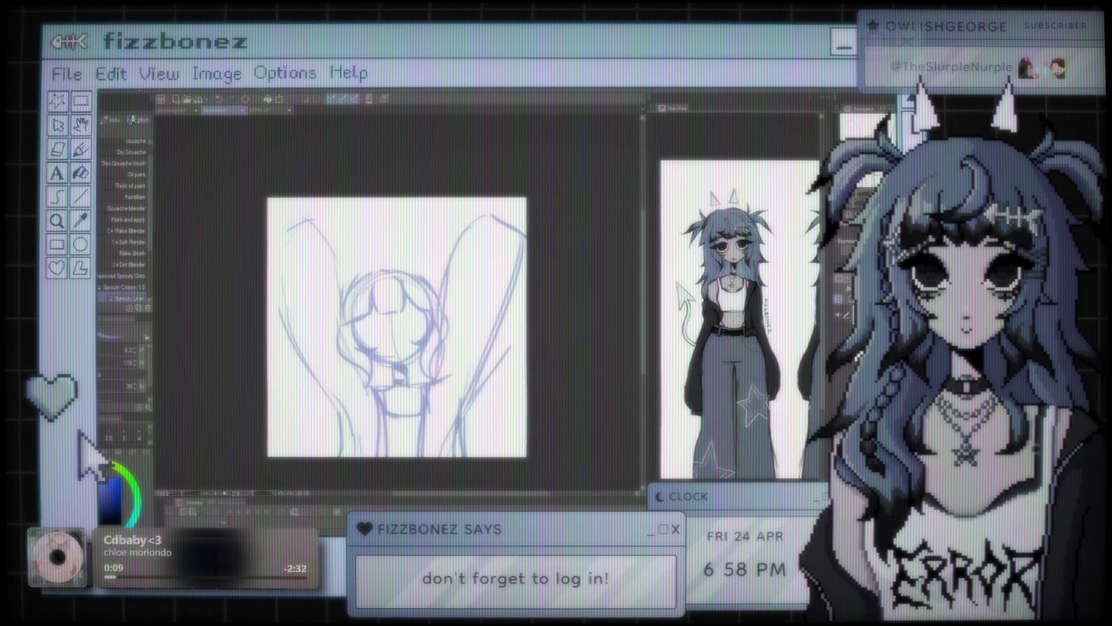
drag(400, 383, 414, 408)
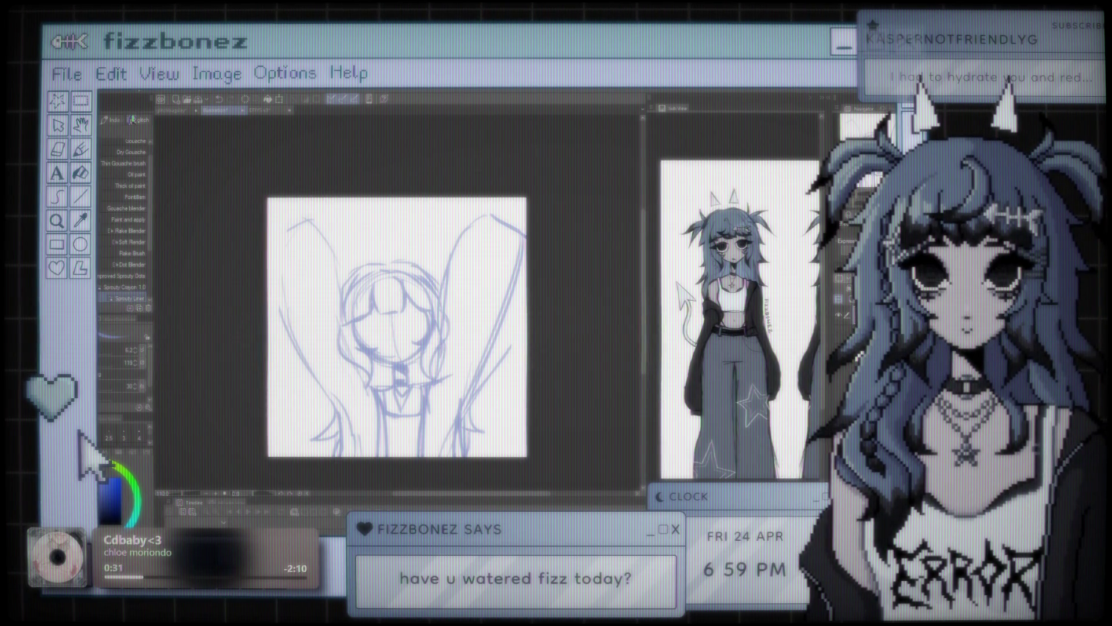
key(ctrl+minus)
key(ctrl+plus)
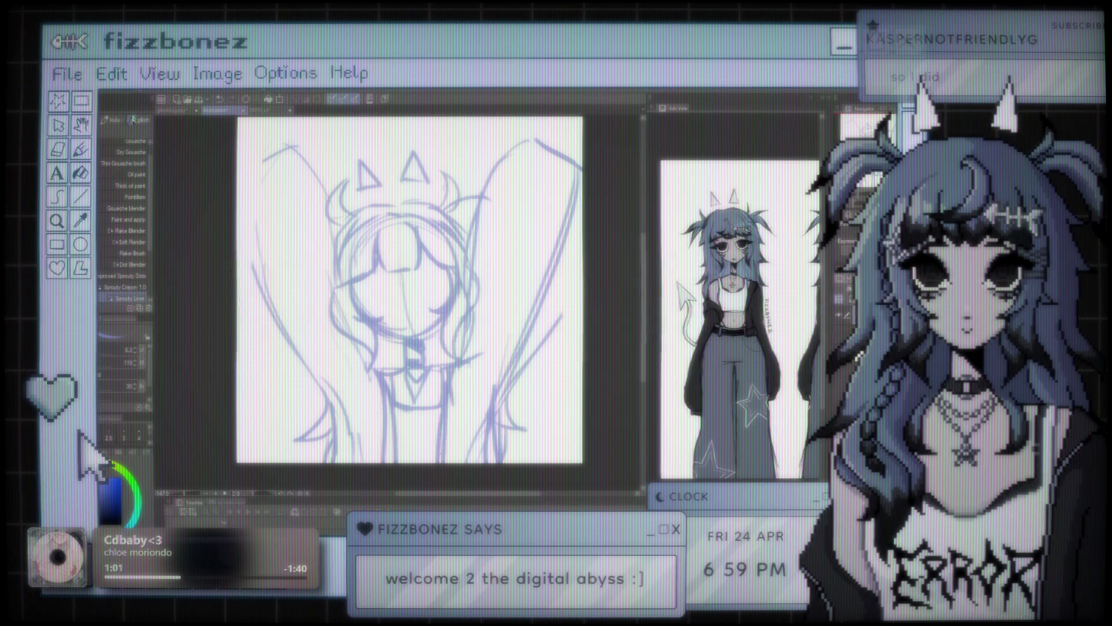
Sketch two small triangular horns on top of the head, then zoom out
drag(360, 195, 425, 173)
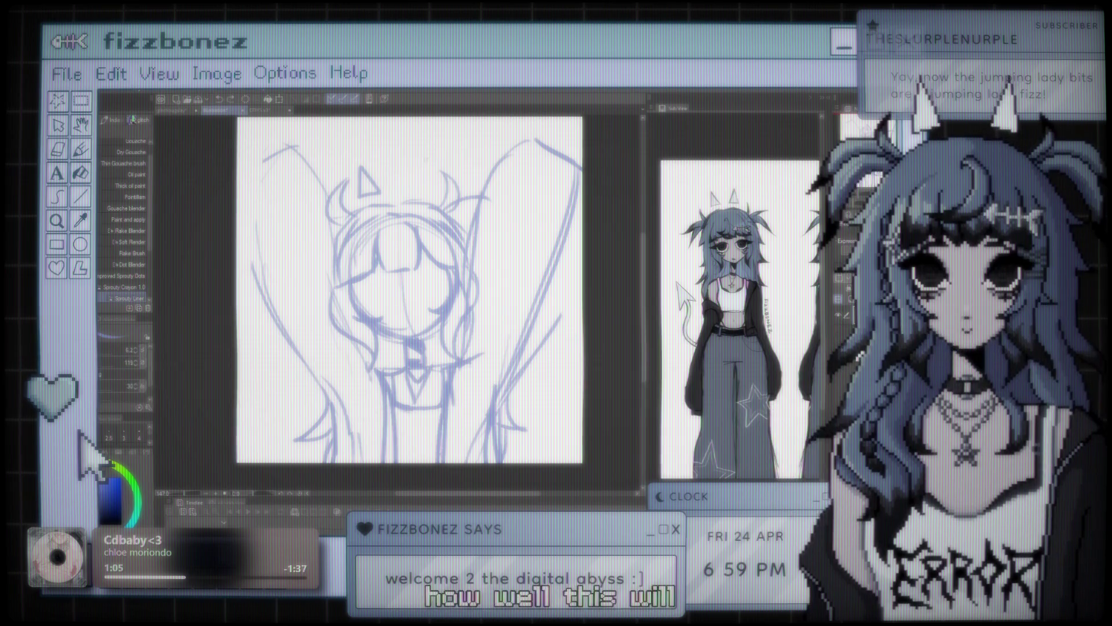
drag(429, 156, 436, 193)
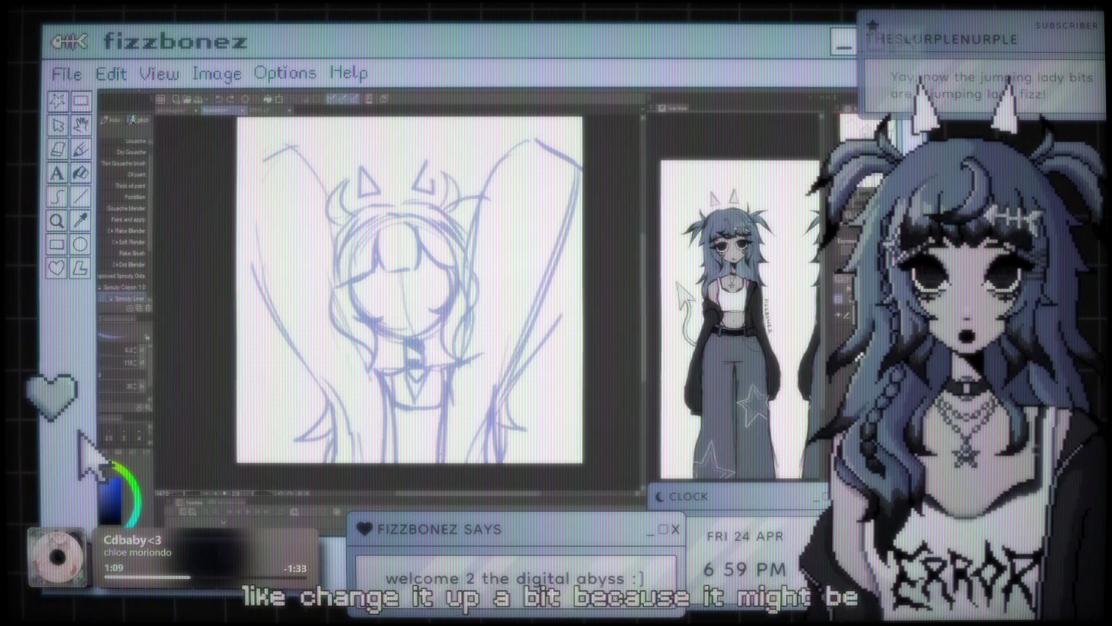
scroll(411, 235, down, 3)
scroll(411, 235, down, 4)
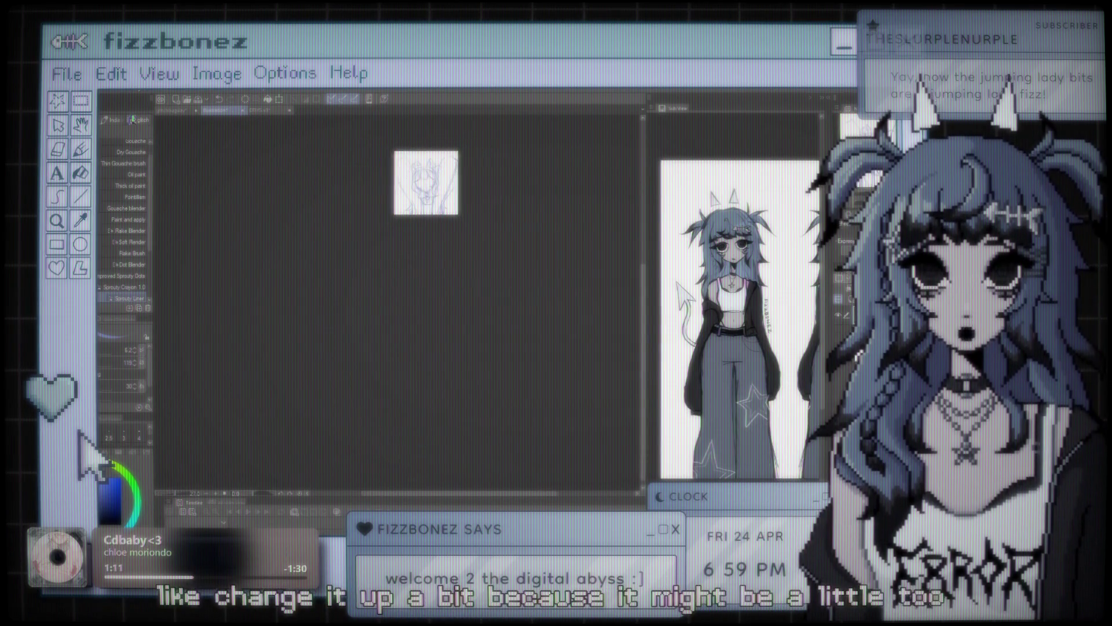
Zoom the canvas out and back in repeatedly to review the horned, arms-raised sketch
scroll(414, 277, up, 2)
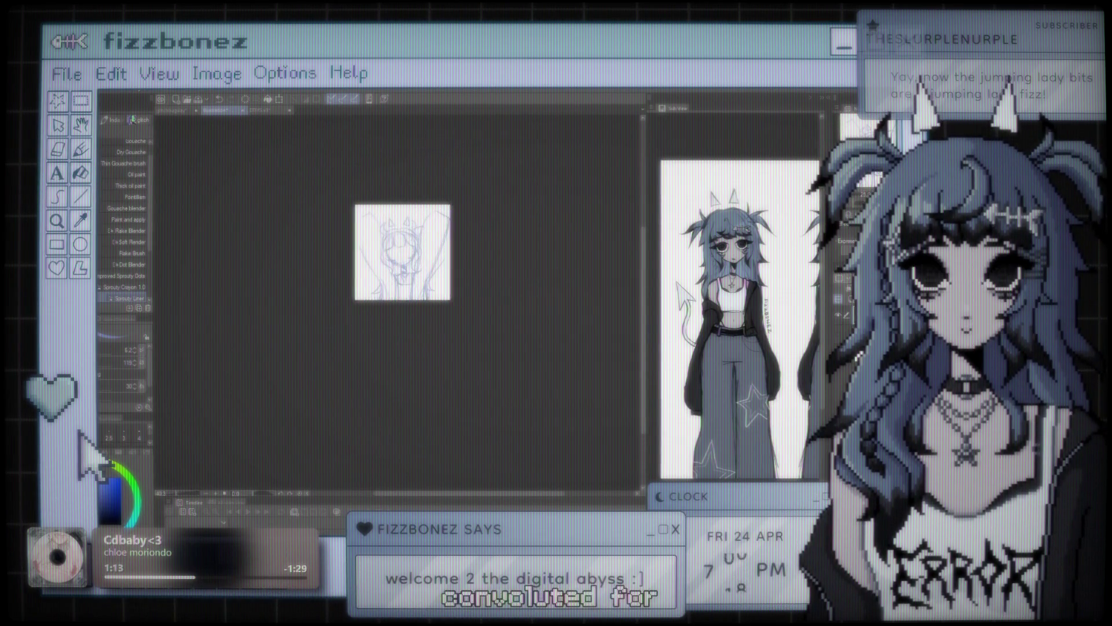
scroll(414, 277, up, 3)
scroll(414, 277, up, 2)
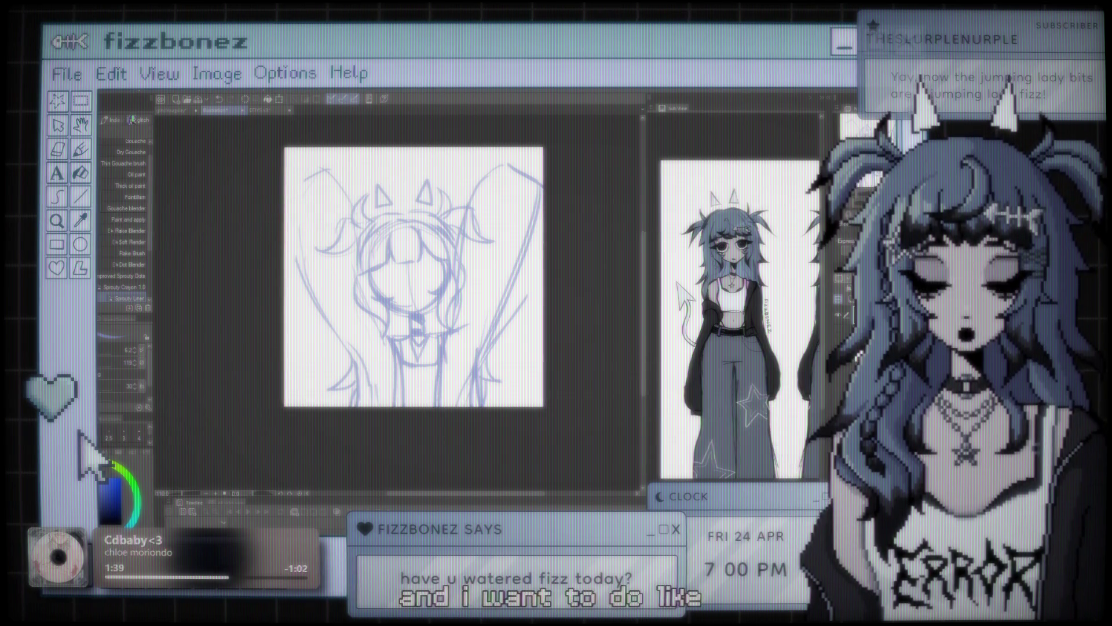
key(ctrl+minus)
key(ctrl+plus)
key(ctrl+minus)
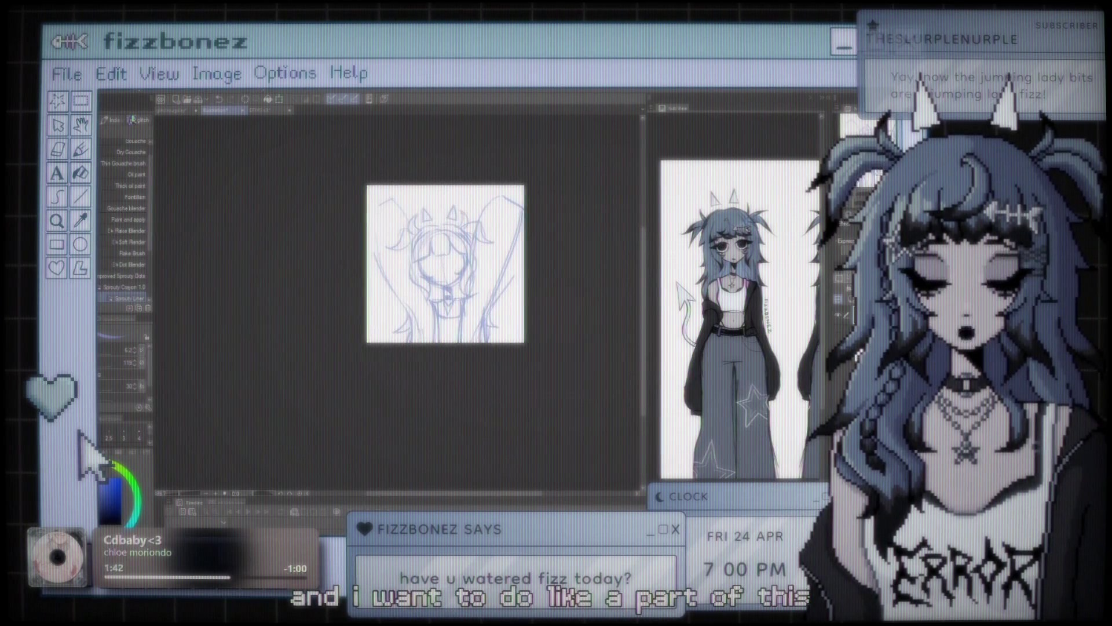
key(ctrl+plus)
key(ctrl+plus)
key(ctrl+minus)
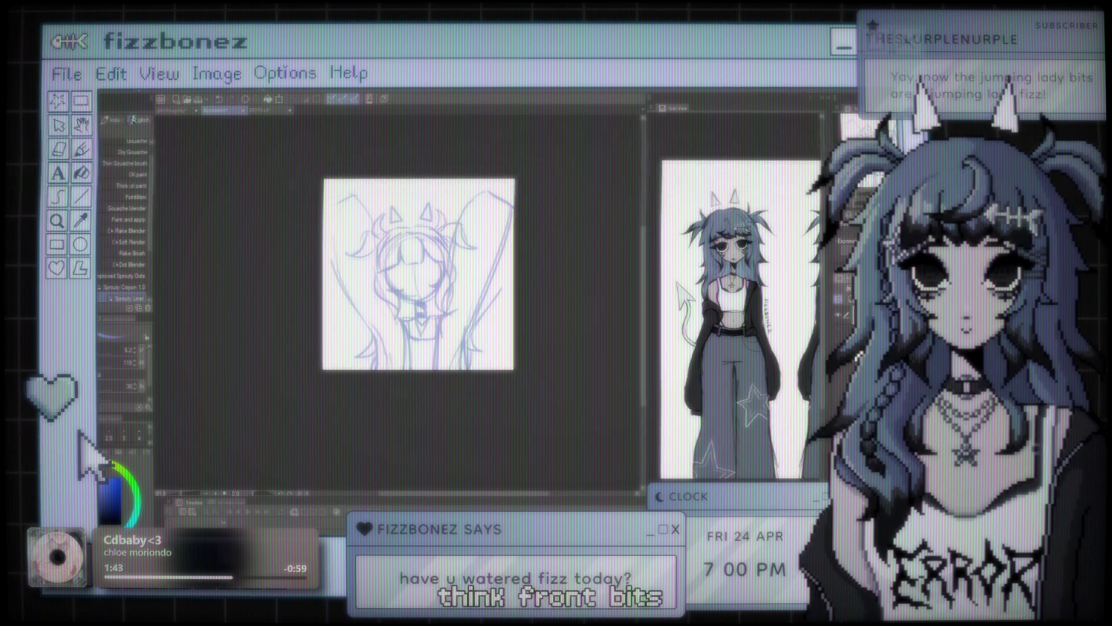
key(ctrl+minus)
key(ctrl+plus)
key(ctrl+minus)
key(ctrl+minus)
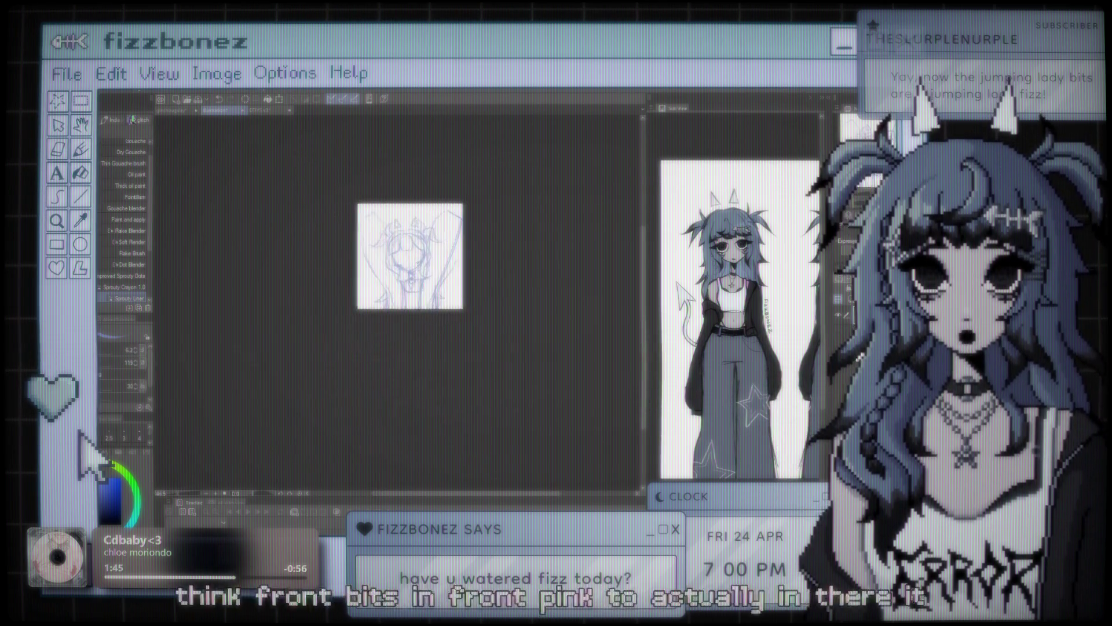
key(ctrl+plus)
key(ctrl+plus)
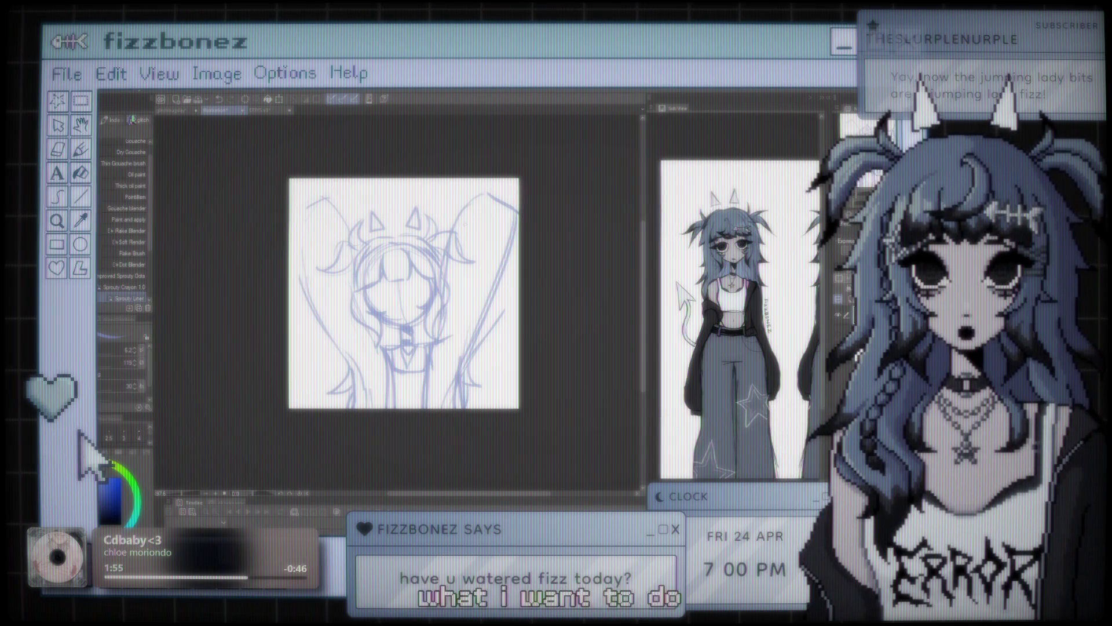
Sketch squeezed >< eyes and a wide open mouth on the blank face
scroll(465, 226, down, 2)
scroll(463, 227, up, 2)
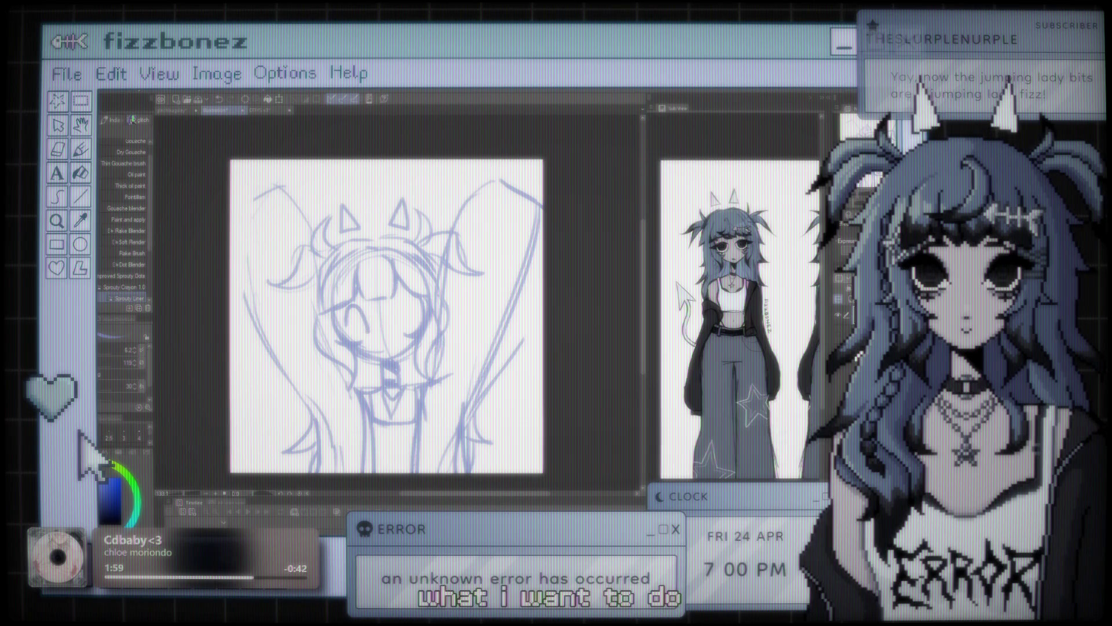
drag(339, 320, 367, 328)
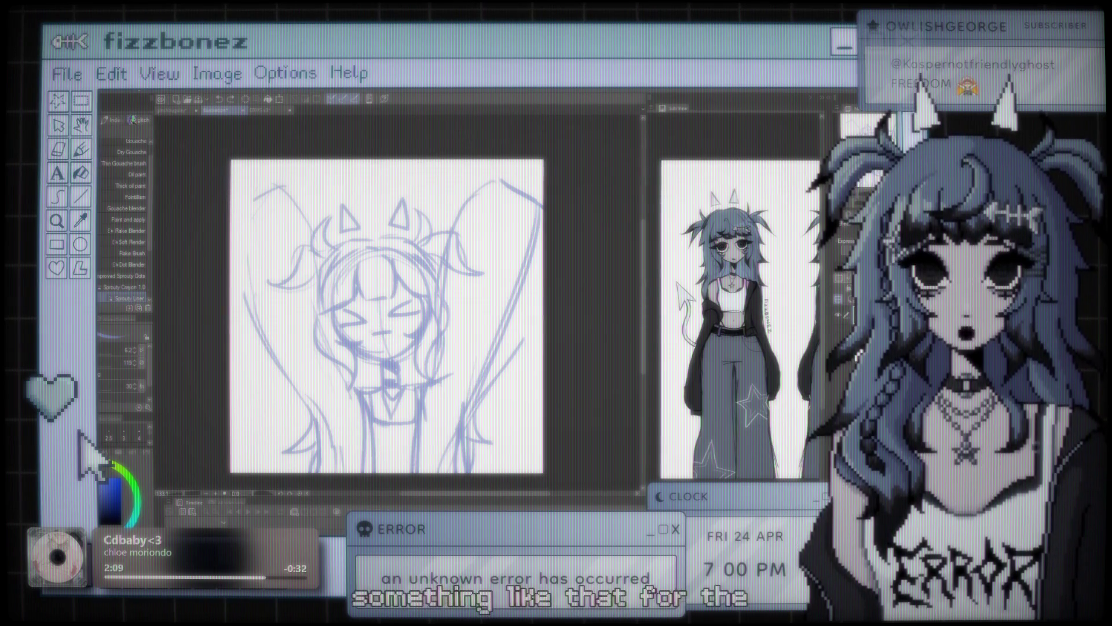
drag(386, 343, 388, 346)
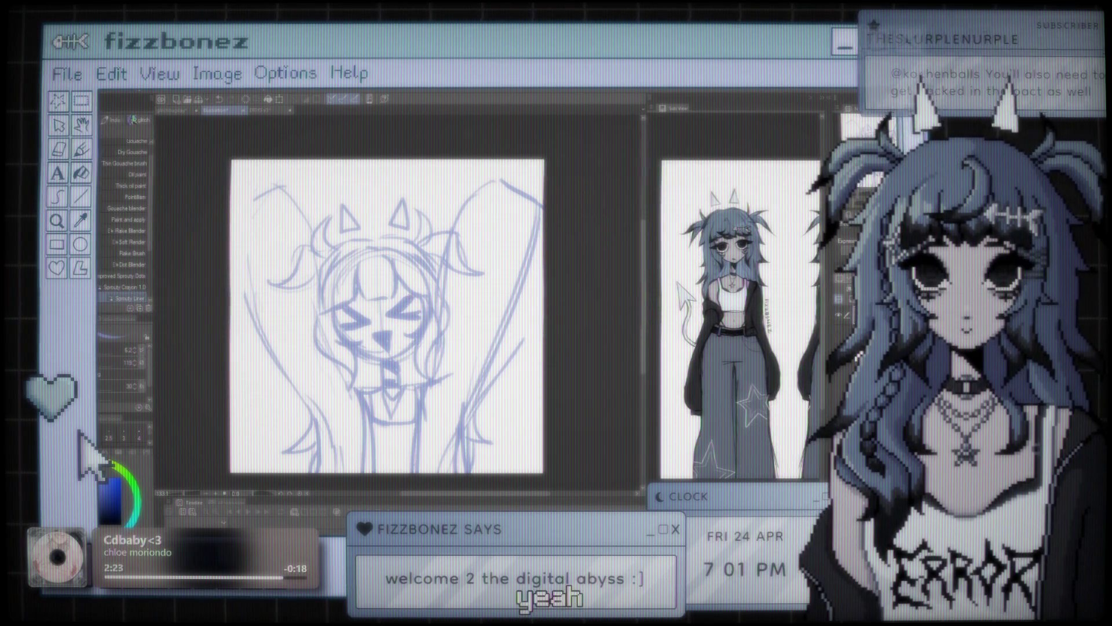
Zoom out and in to check the new face against the whole sketch
key(ctrl+minus)
key(ctrl+minus)
key(ctrl+plus)
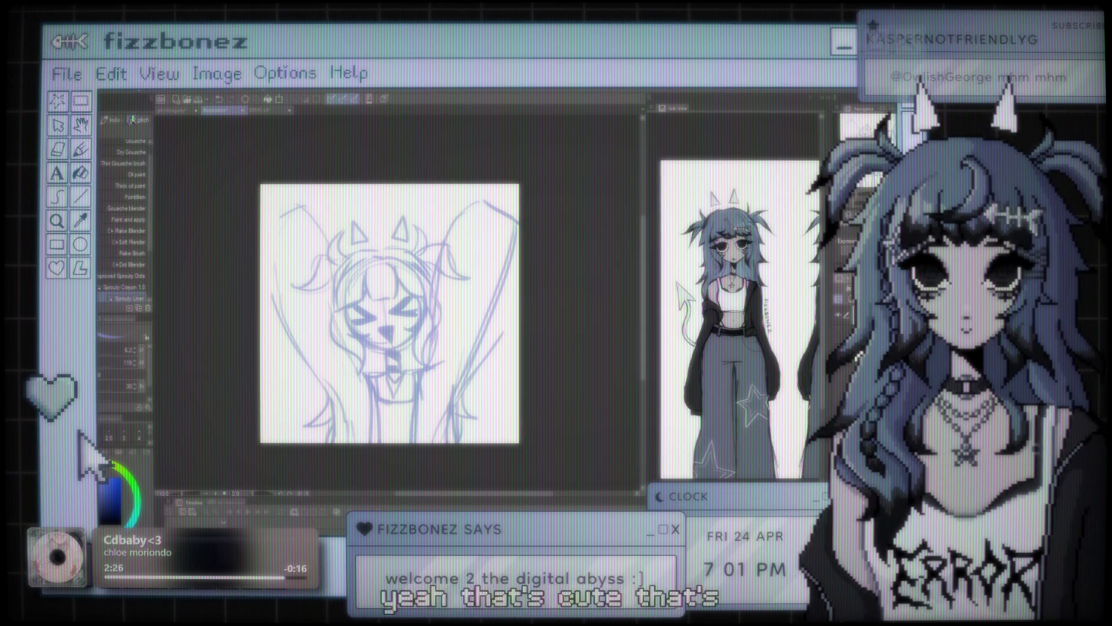
key(ctrl+minus)
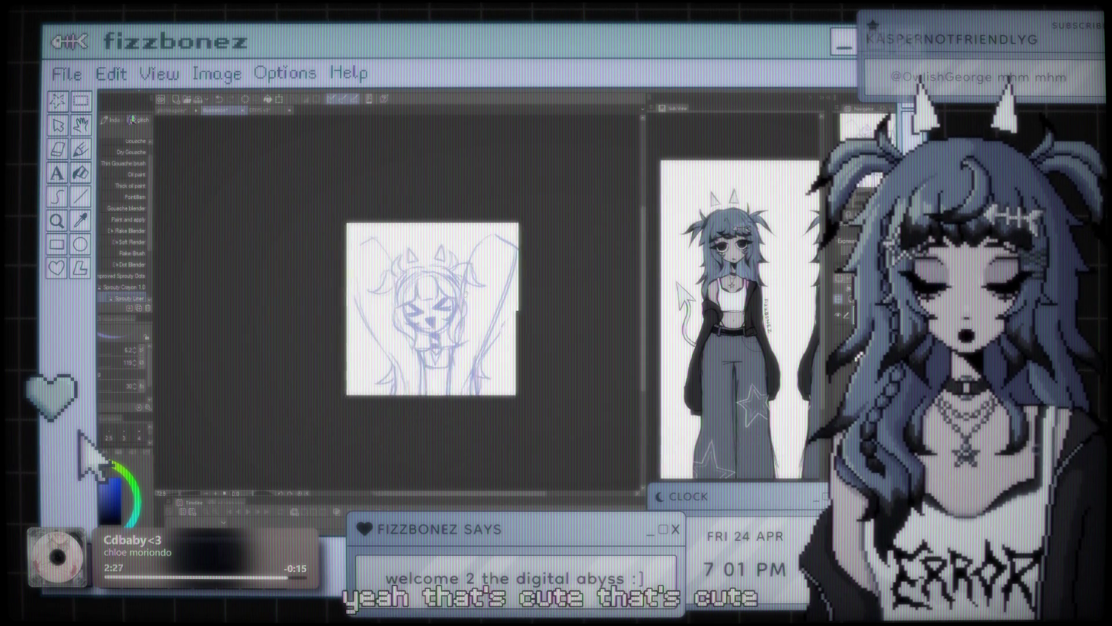
key(ctrl+plus)
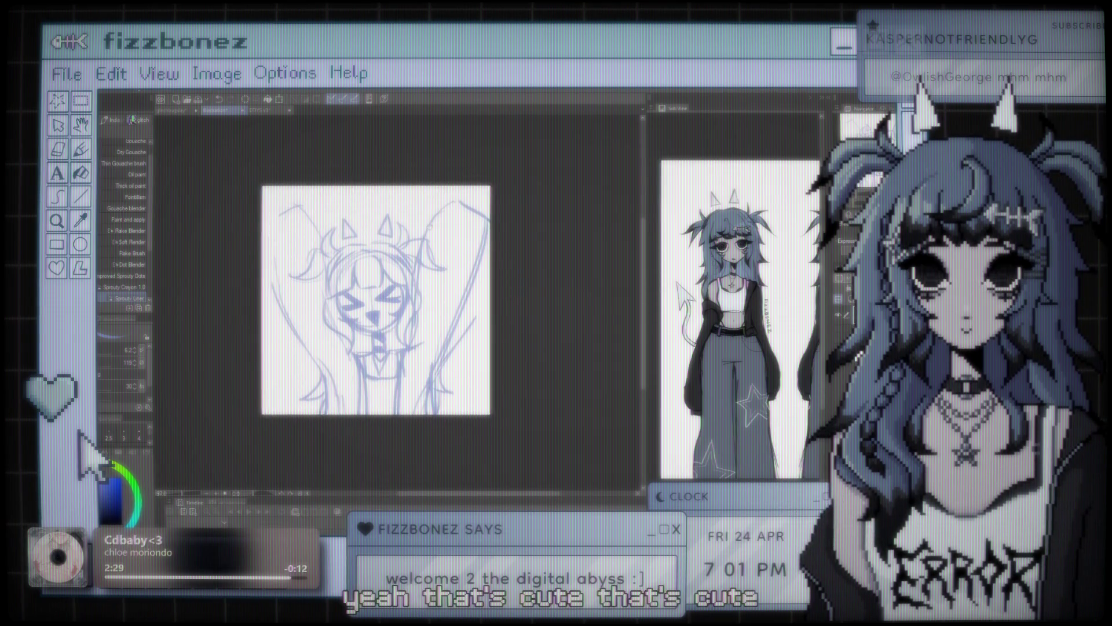
key(ctrl+plus)
key(ctrl+minus)
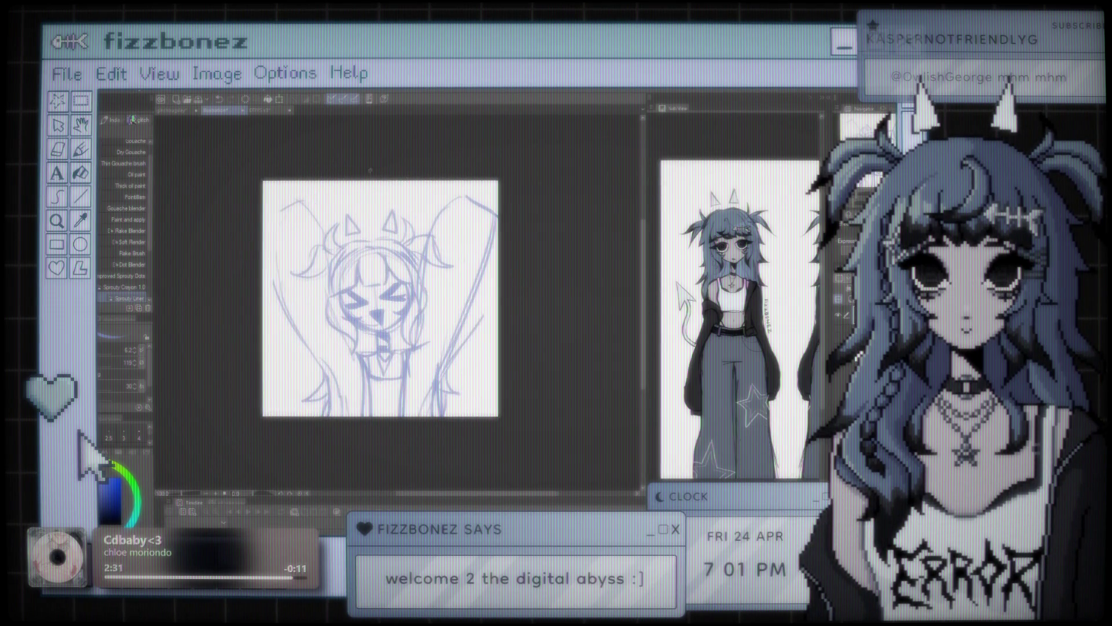
key(ctrl+plus)
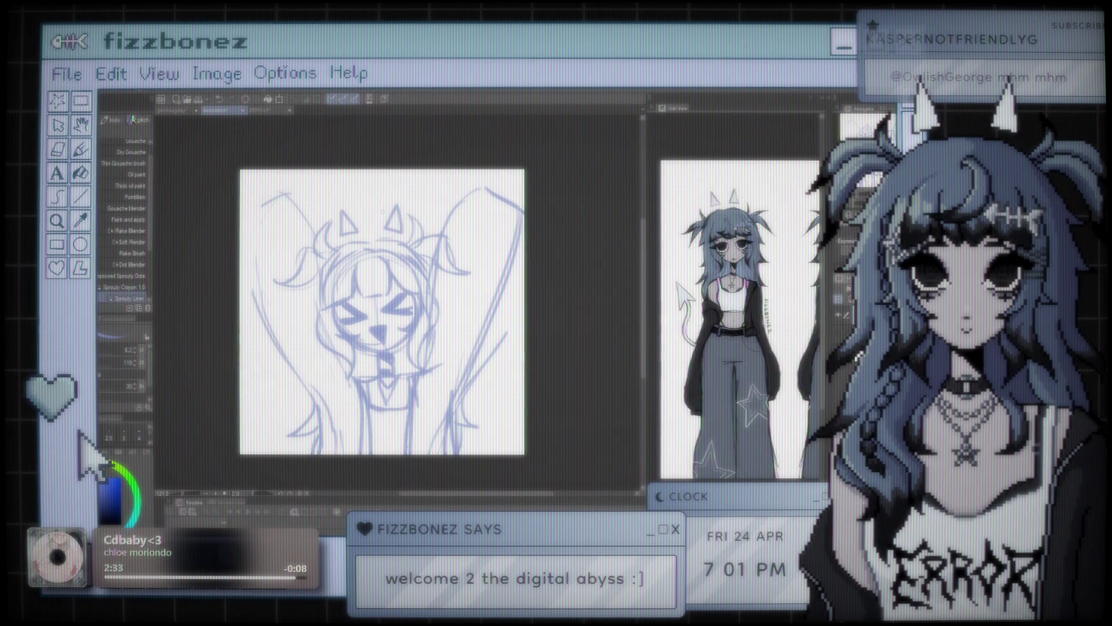
key(ctrl+minus)
key(ctrl+plus)
Toggle the sketch layer's visibility to compare, leaving it visible
click(839, 313)
click(839, 314)
click(839, 314)
click(839, 313)
click(838, 308)
click(838, 308)
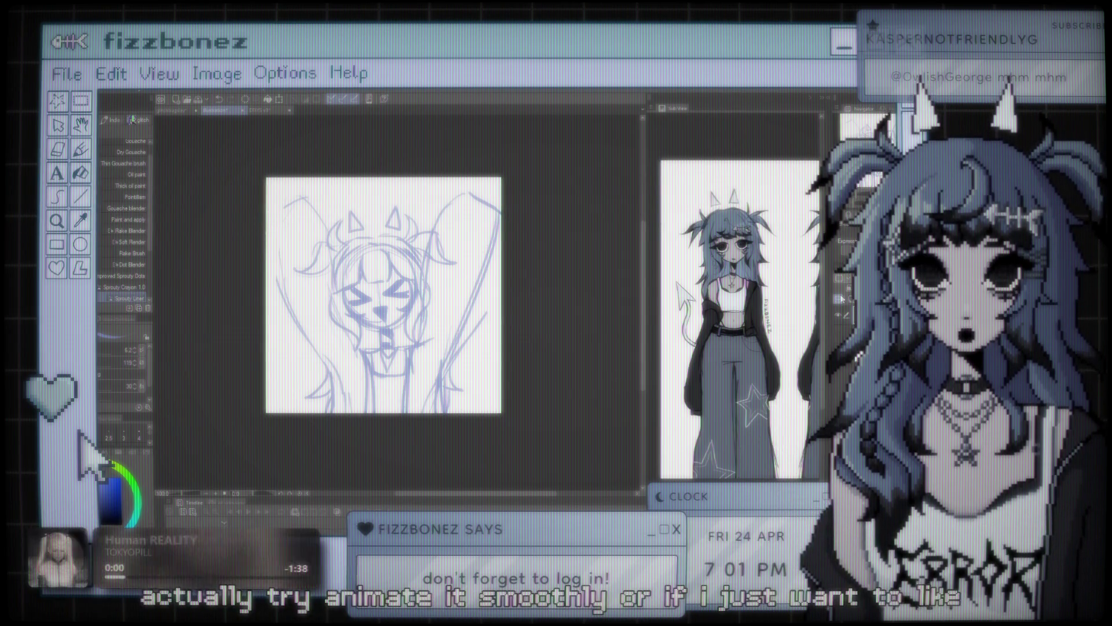
Move the sketch layer up and back down with the Move layer tool (K)
key(k)
drag(382, 290, 383, 258)
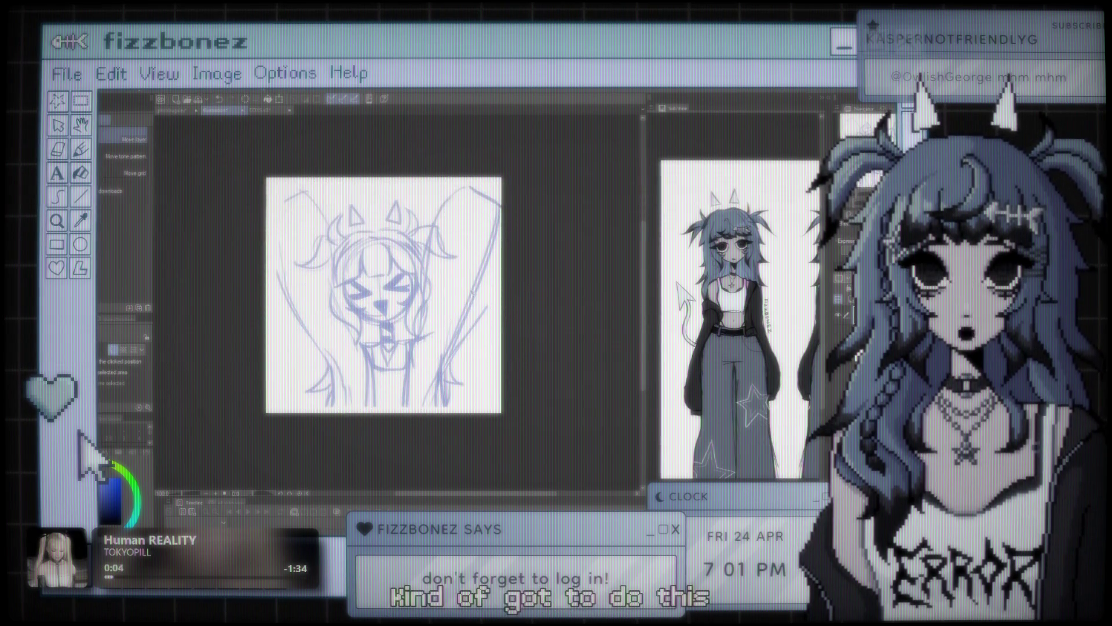
drag(383, 258, 383, 292)
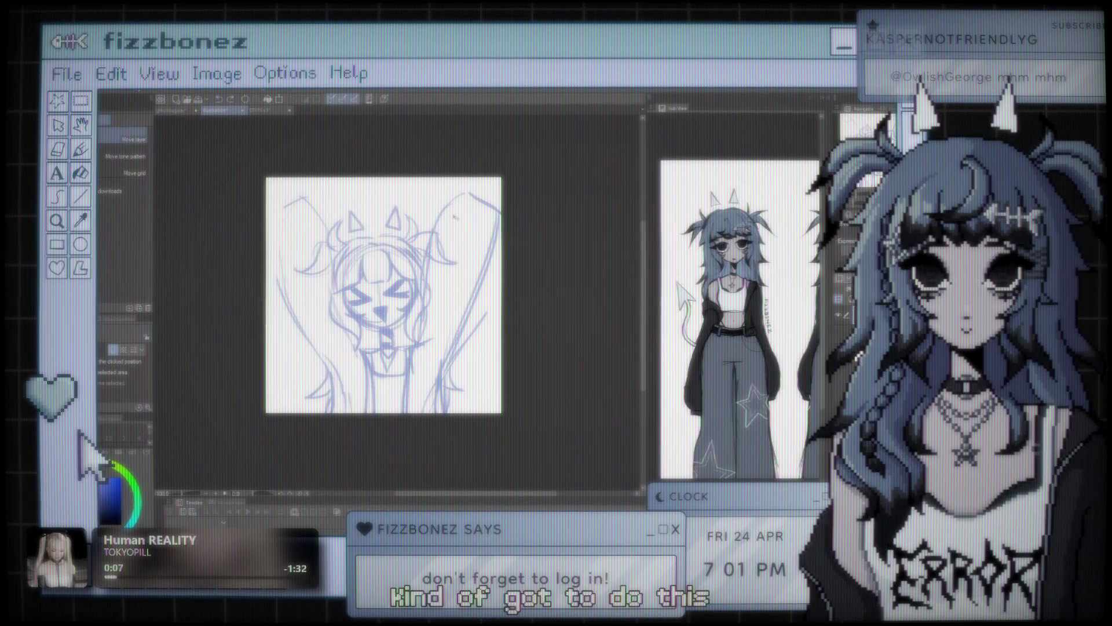
Enlarge the timeline area below the canvas and create a new animation timeline
scroll(416, 307, up, 4)
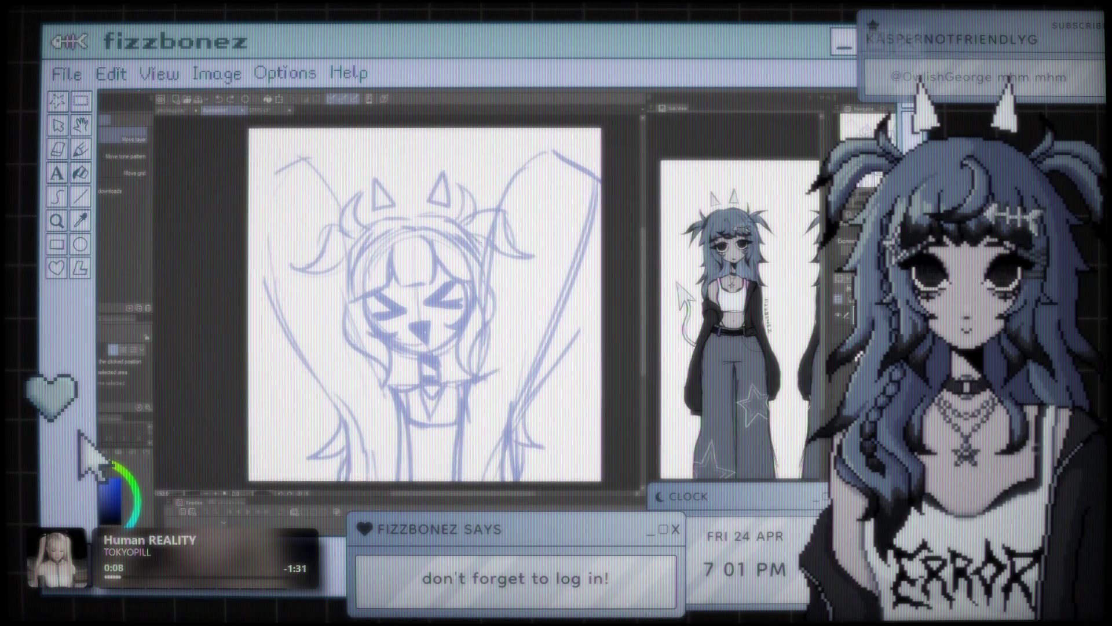
scroll(416, 307, down, 2)
scroll(407, 304, up, 1)
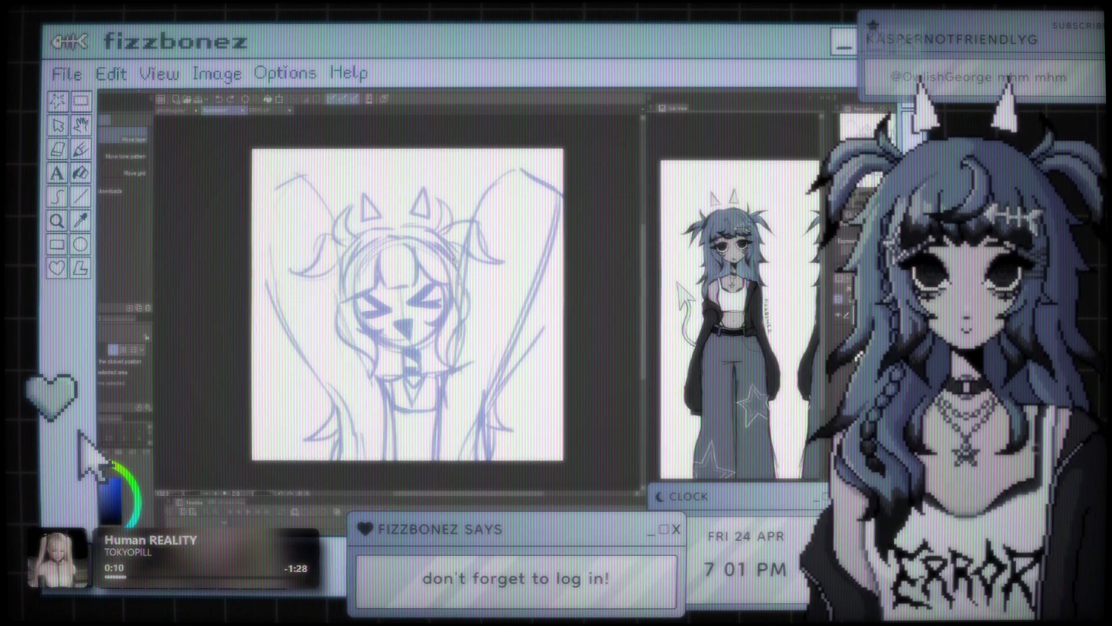
scroll(407, 304, down, 2)
scroll(388, 302, up, 1)
scroll(388, 302, up, 1)
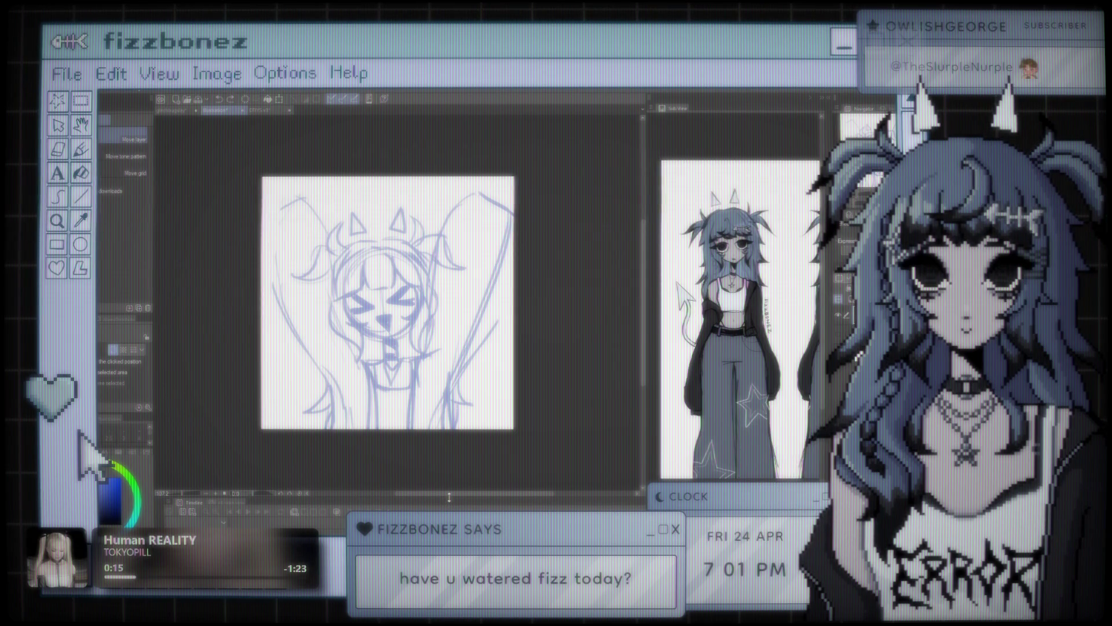
drag(449, 497, 469, 427)
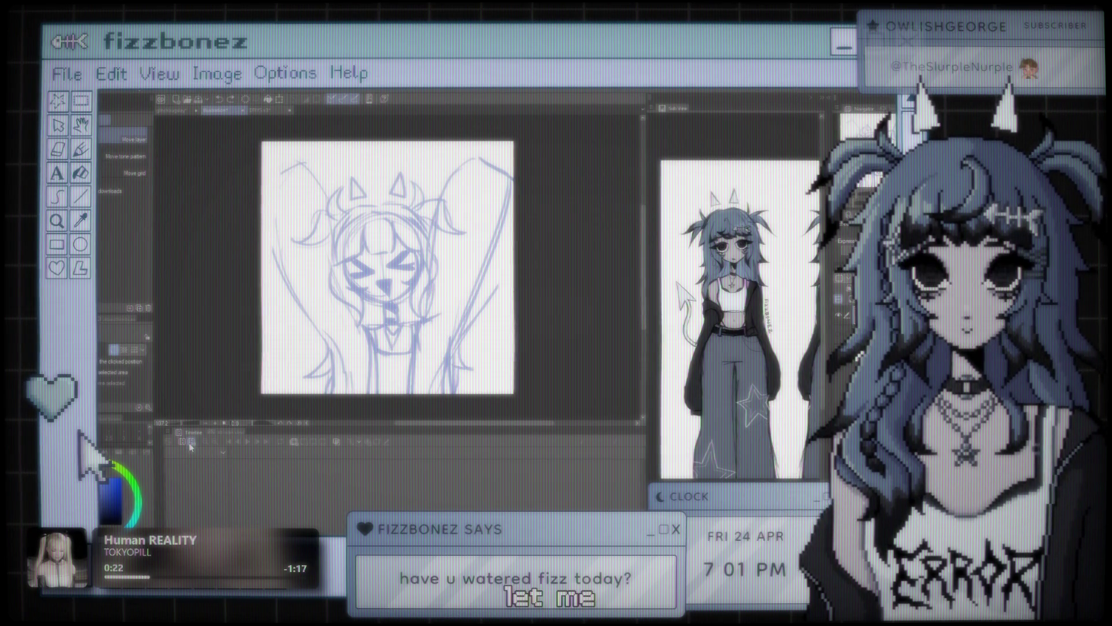
click(336, 441)
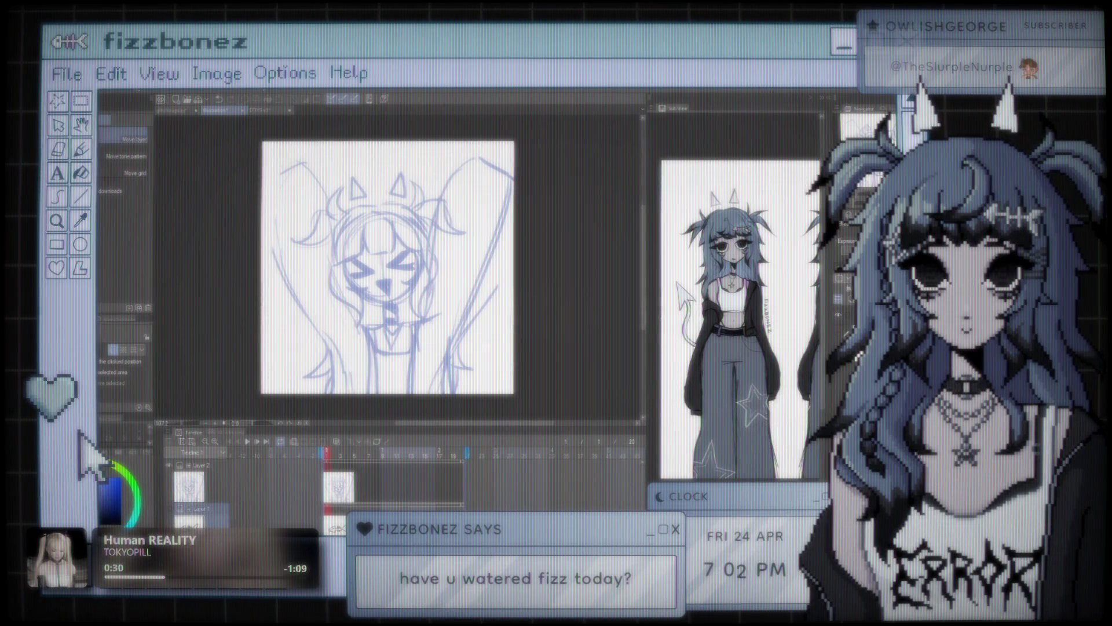
Select Layer 2 in the timeline and duplicate it with Ctrl+J
click(209, 481)
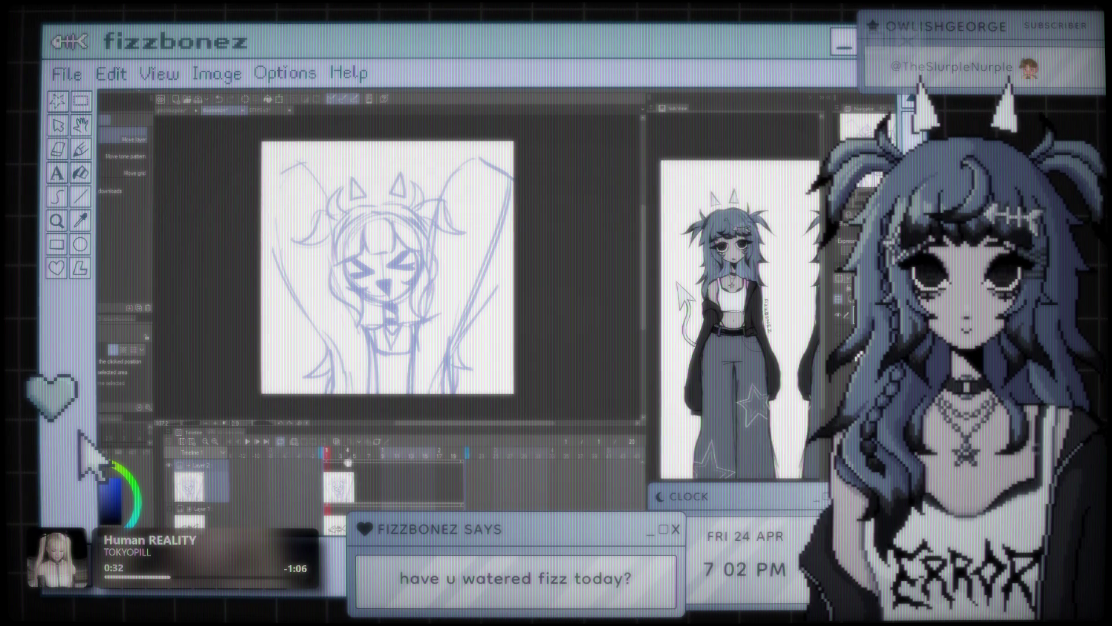
scroll(450, 282, down, 1)
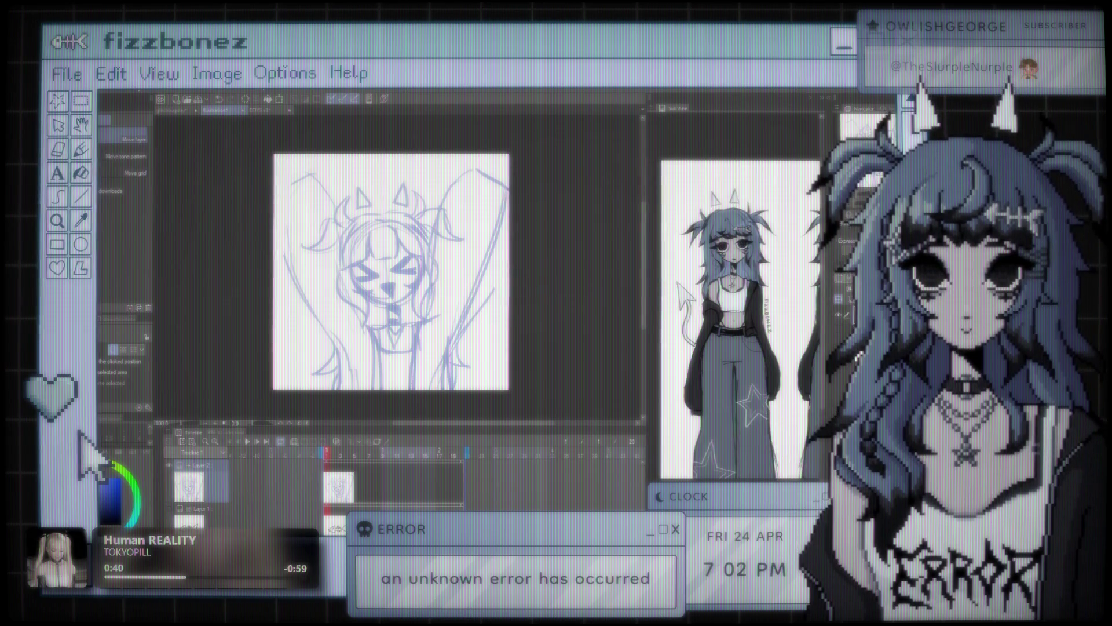
key(ctrl+j)
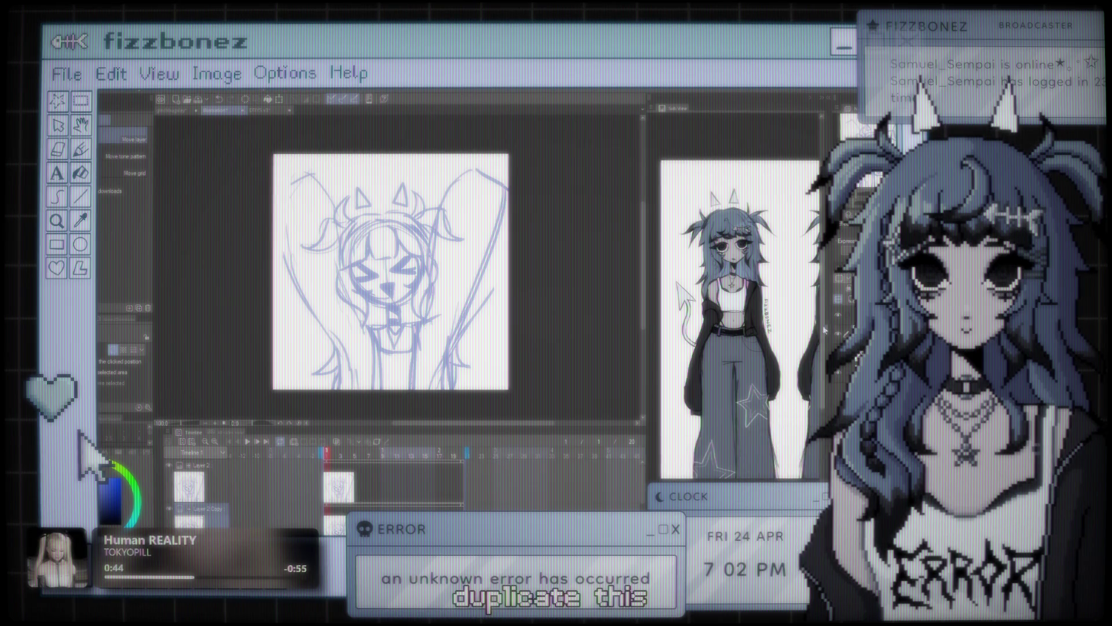
Create an animation folder, assign the cels to frames, and paste Layer 2 Copy at frame 3
click(295, 442)
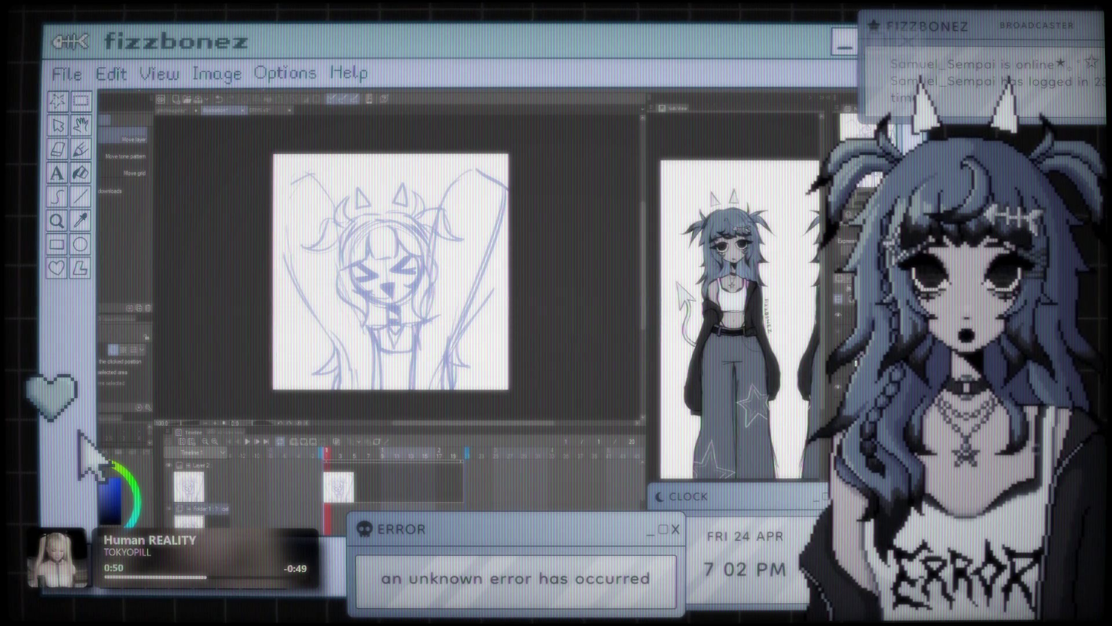
click(461, 493)
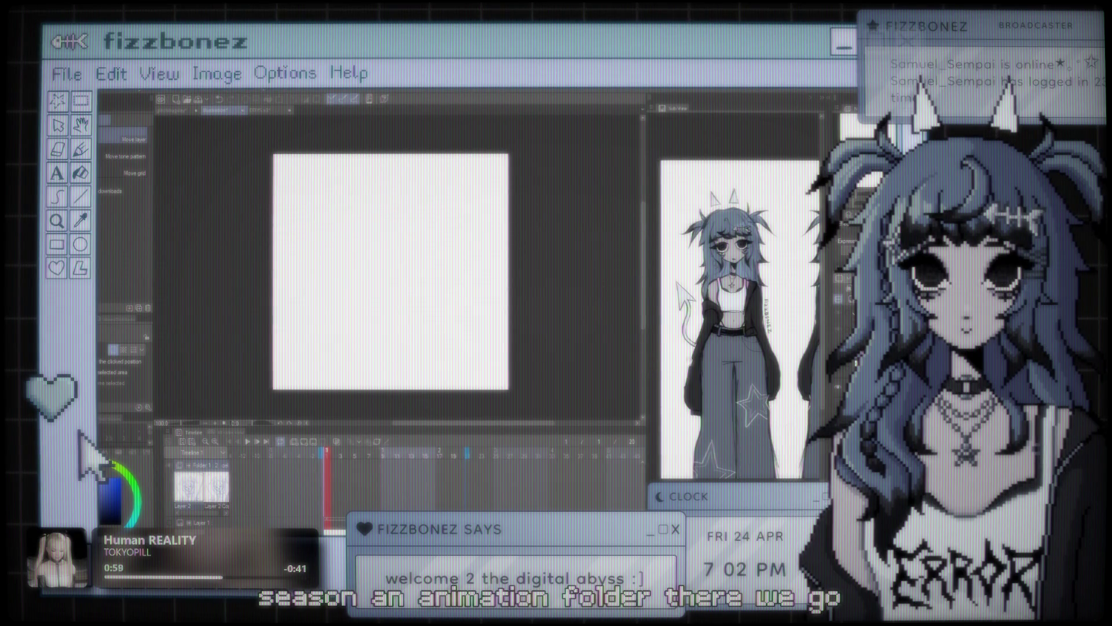
click(334, 480)
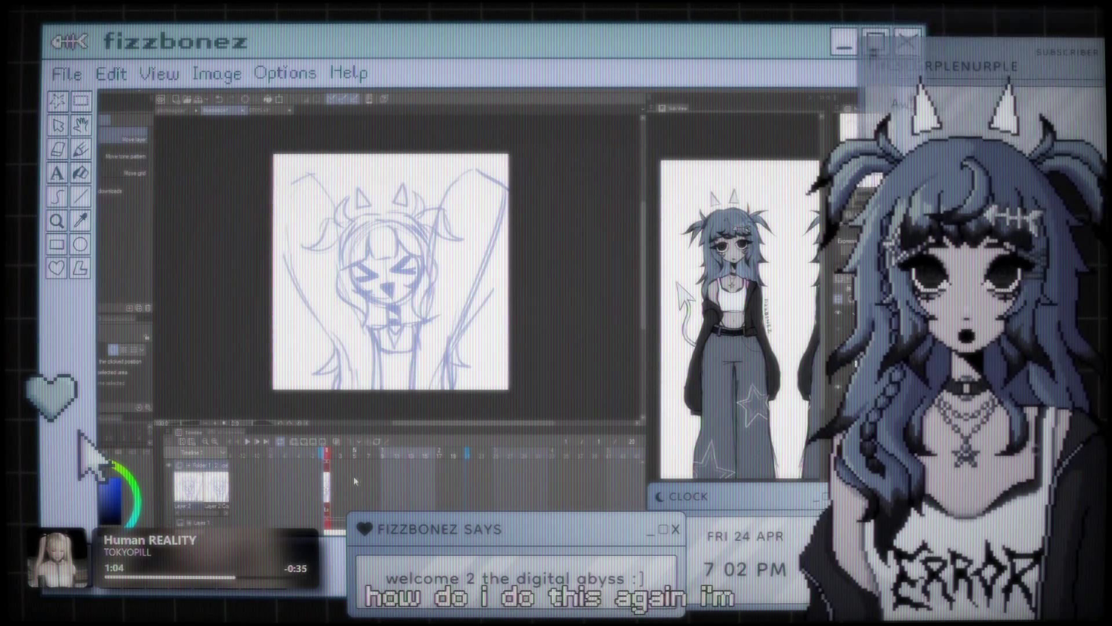
click(342, 482)
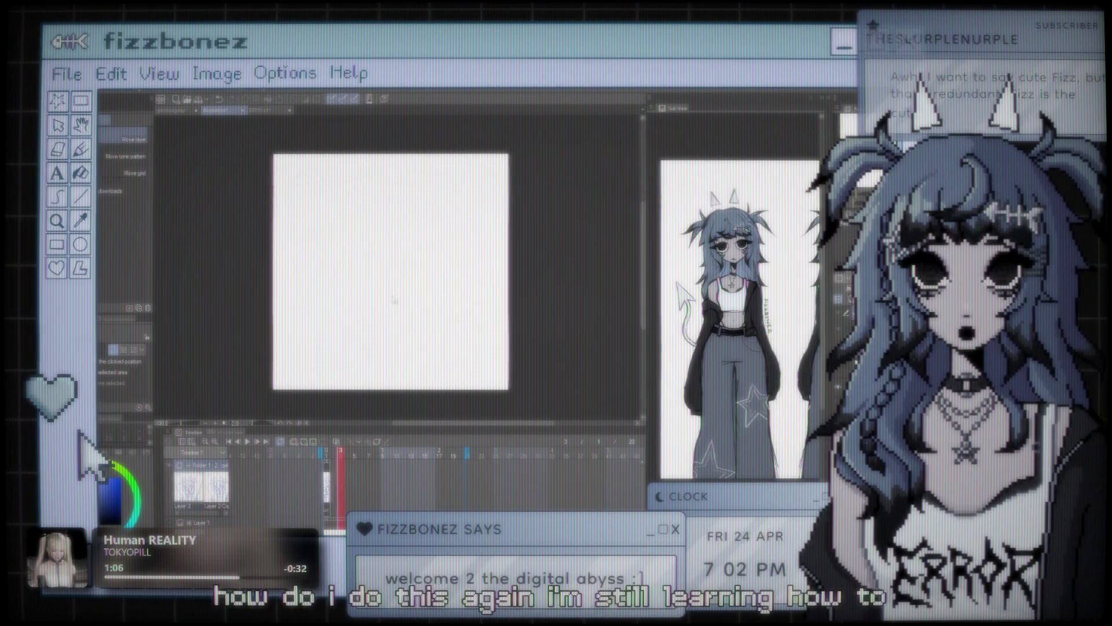
key(ctrl+v)
Delete the extra Layer 2 Copy cel at frame 3, return to the sketch frame, and shift the arms slightly
click(334, 472)
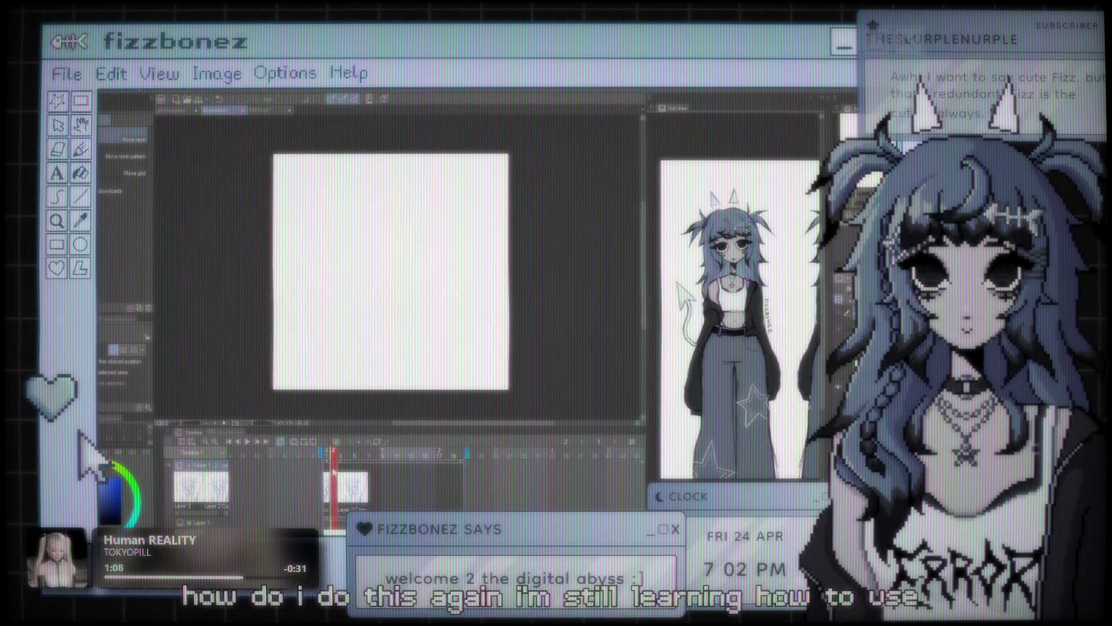
click(327, 487)
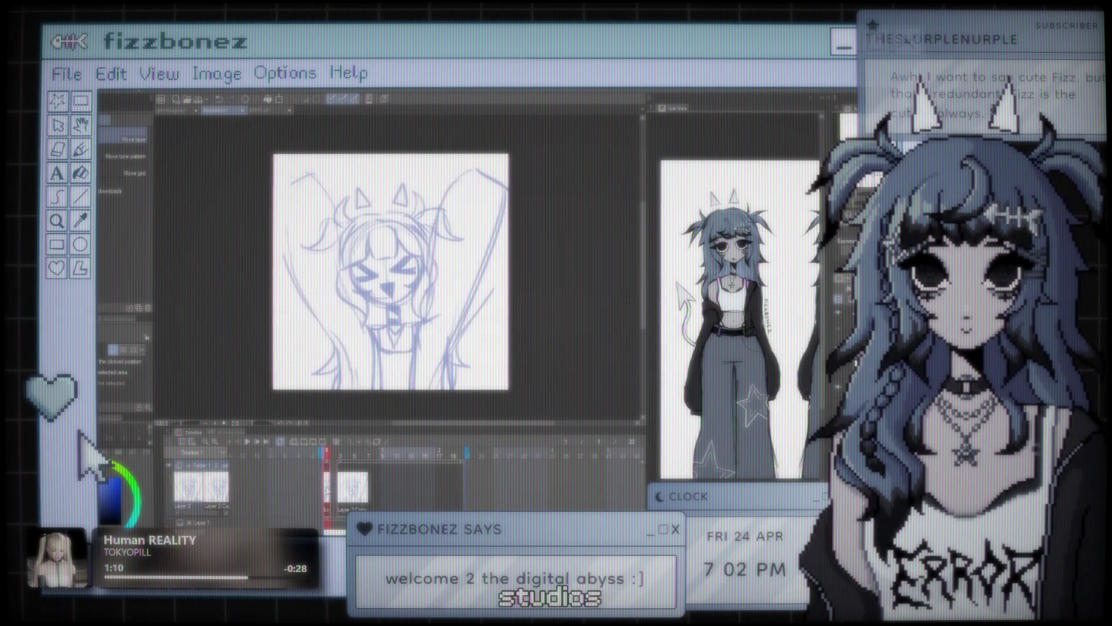
click(342, 494)
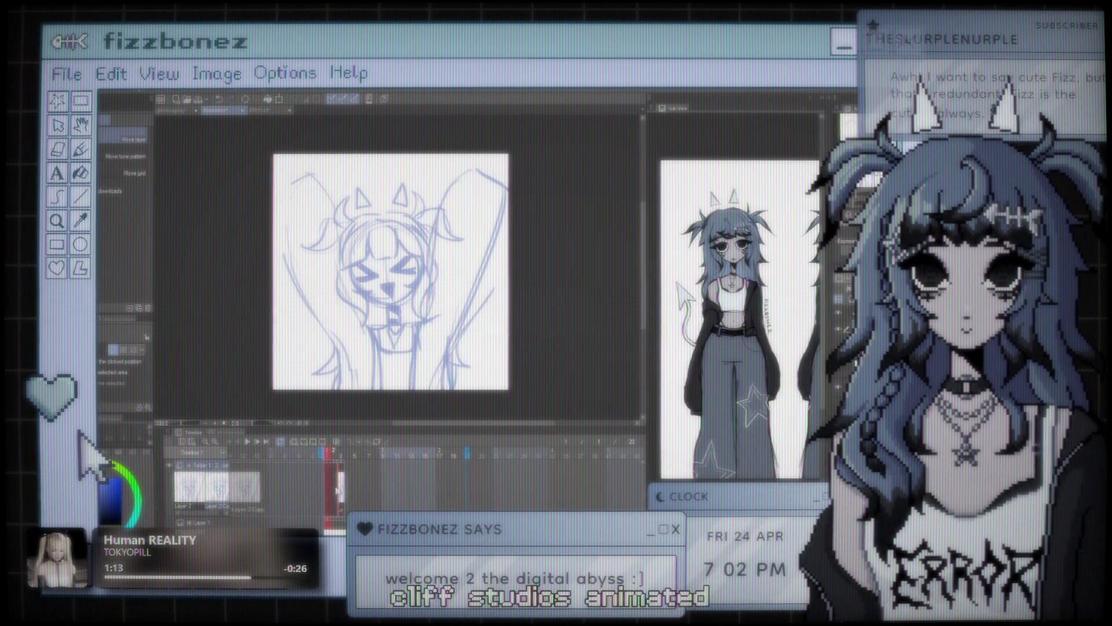
key(Delete)
click(331, 481)
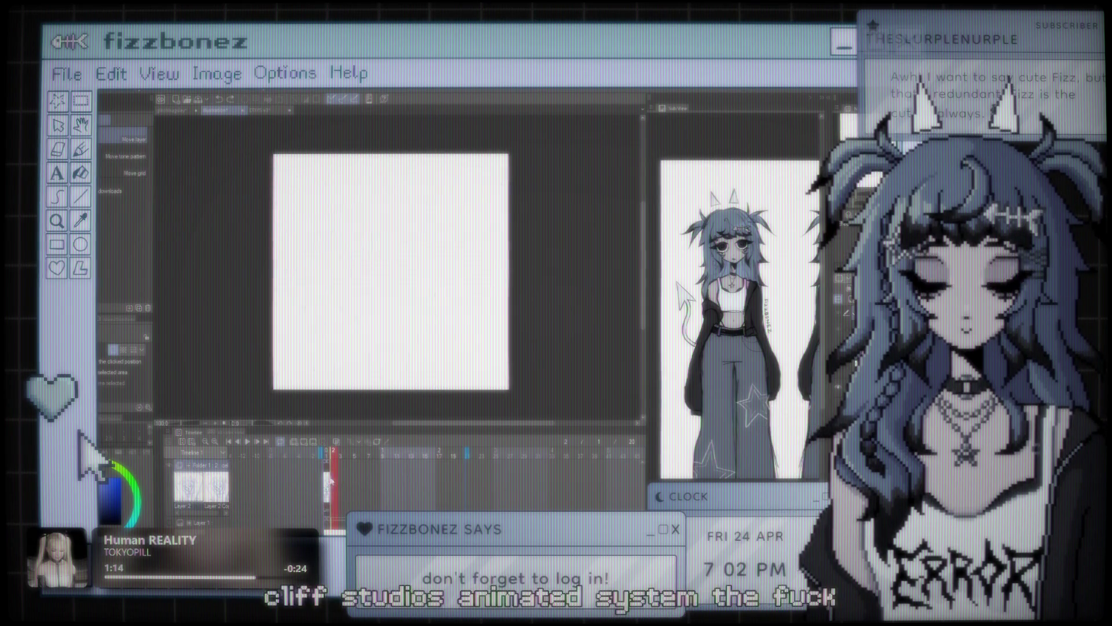
key(Left)
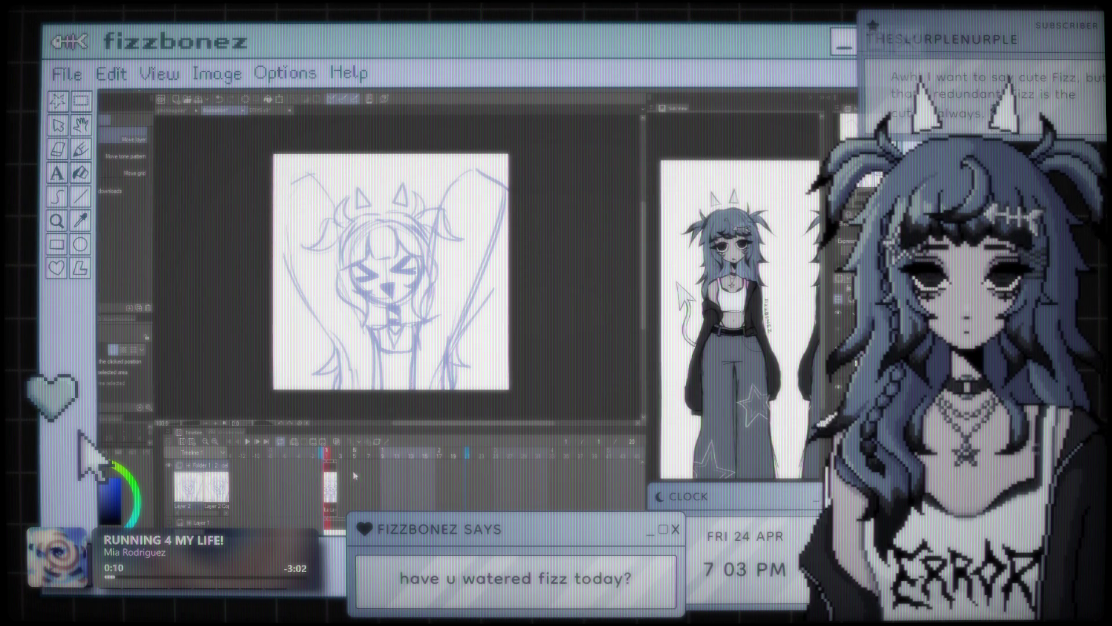
drag(506, 213, 506, 240)
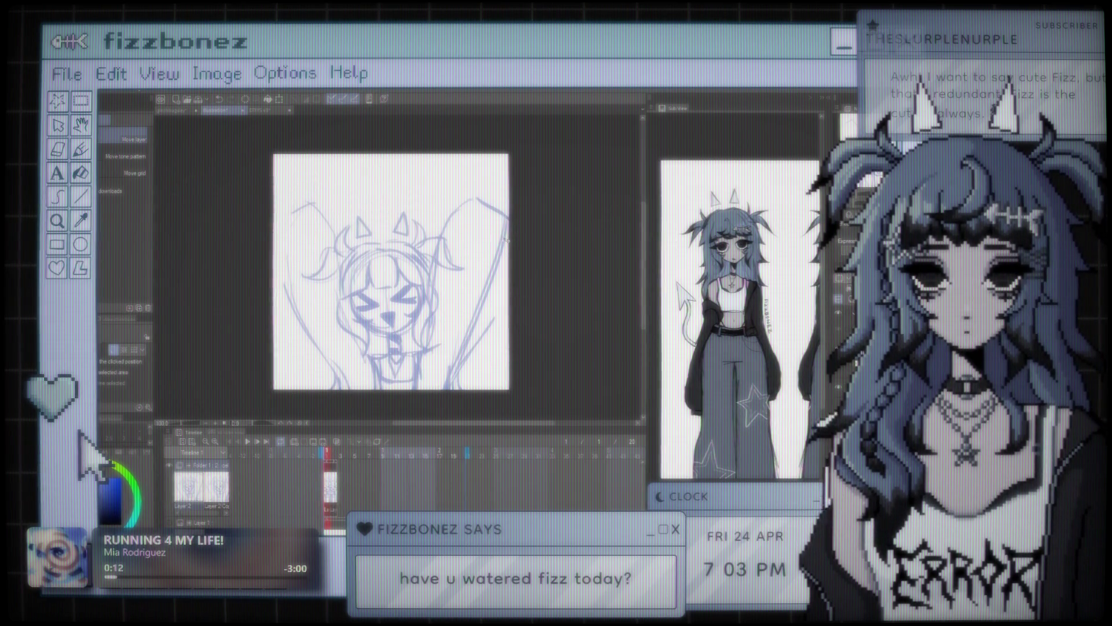
click(248, 442)
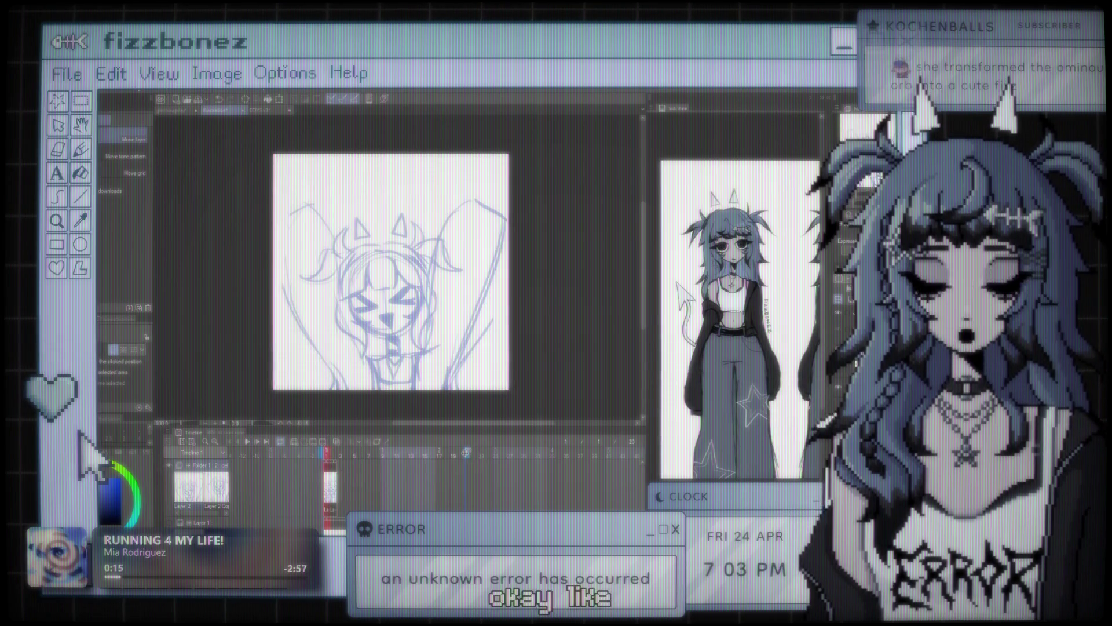
click(248, 443)
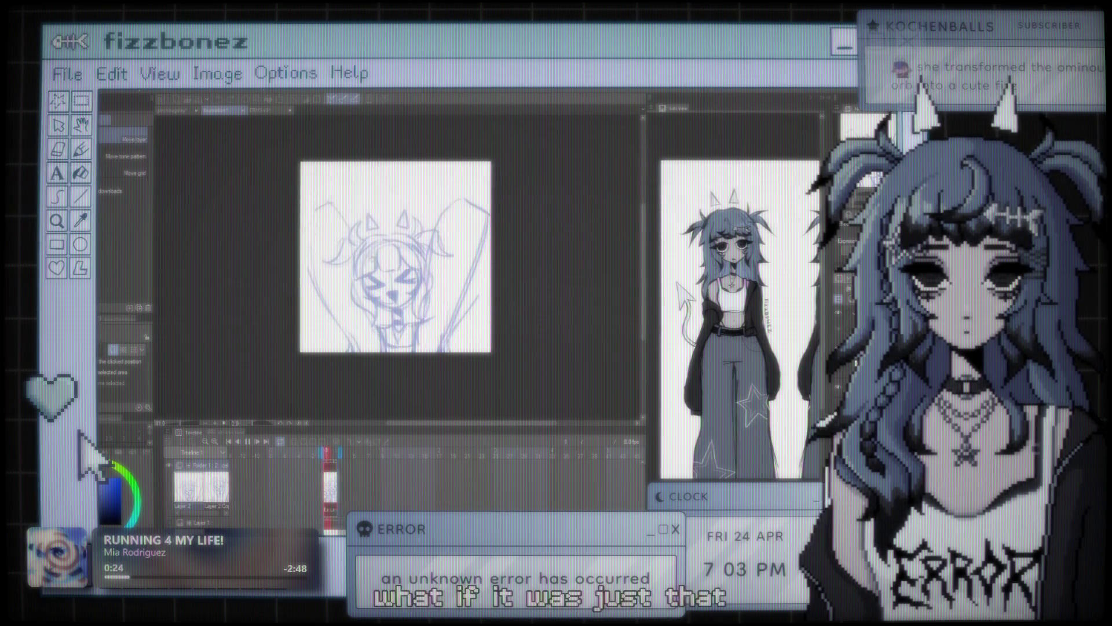
scroll(409, 258, up, 3)
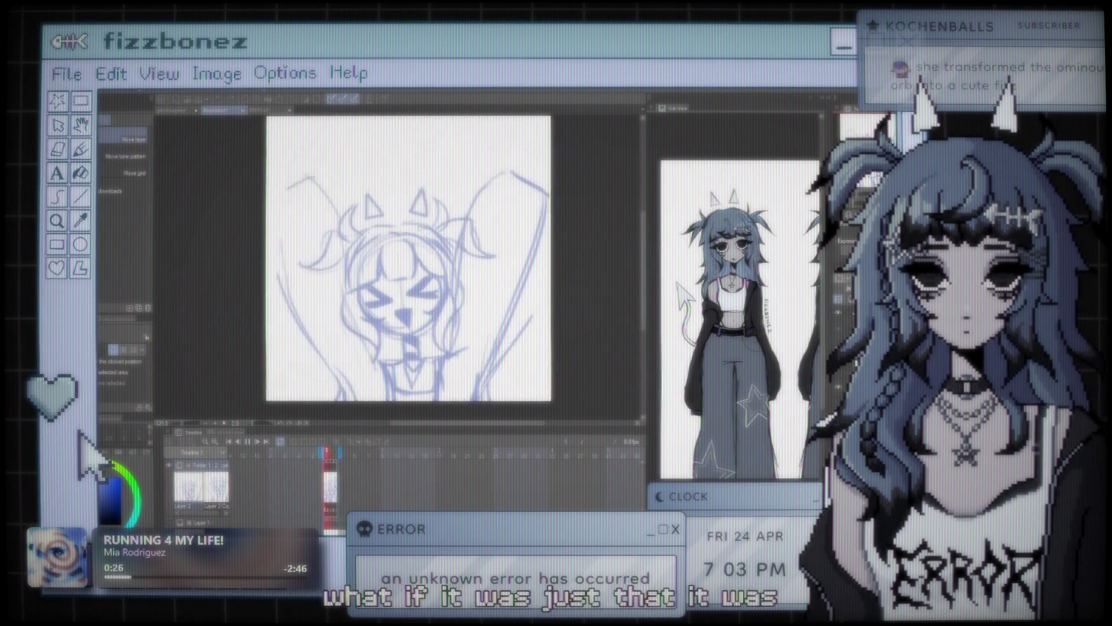
scroll(409, 258, down, 5)
scroll(416, 239, up, 5)
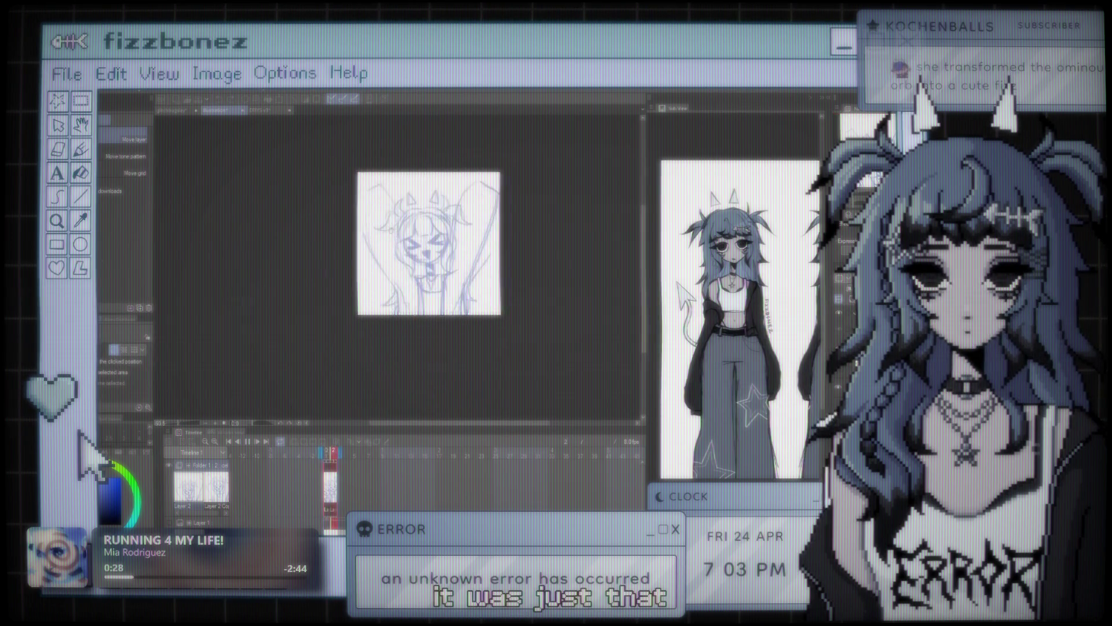
scroll(452, 258, up, 1)
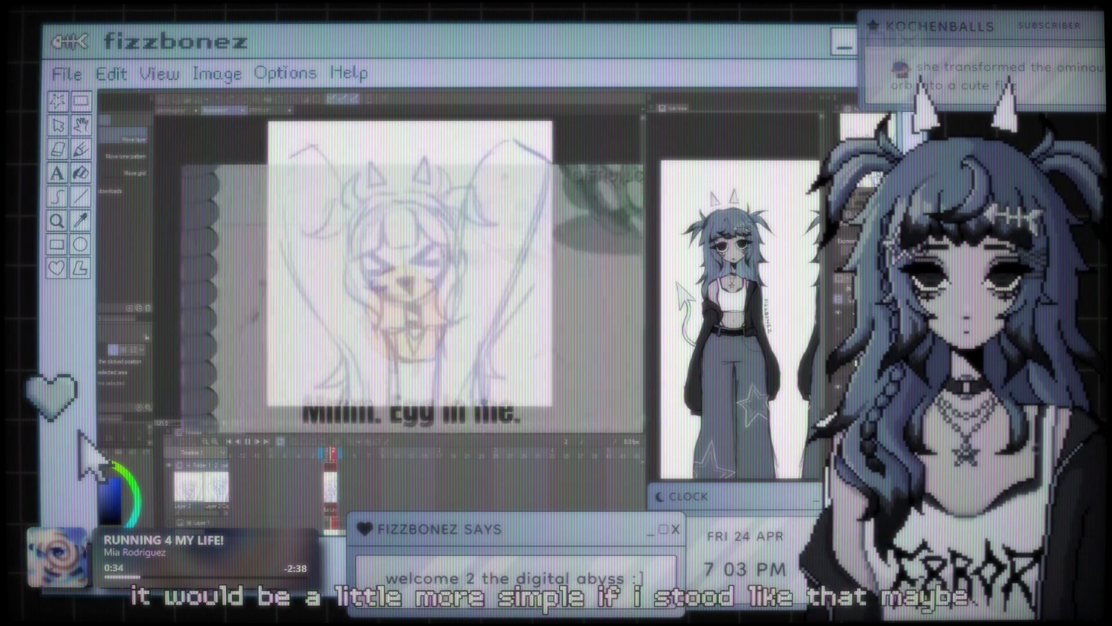
scroll(182, 158, up, 2)
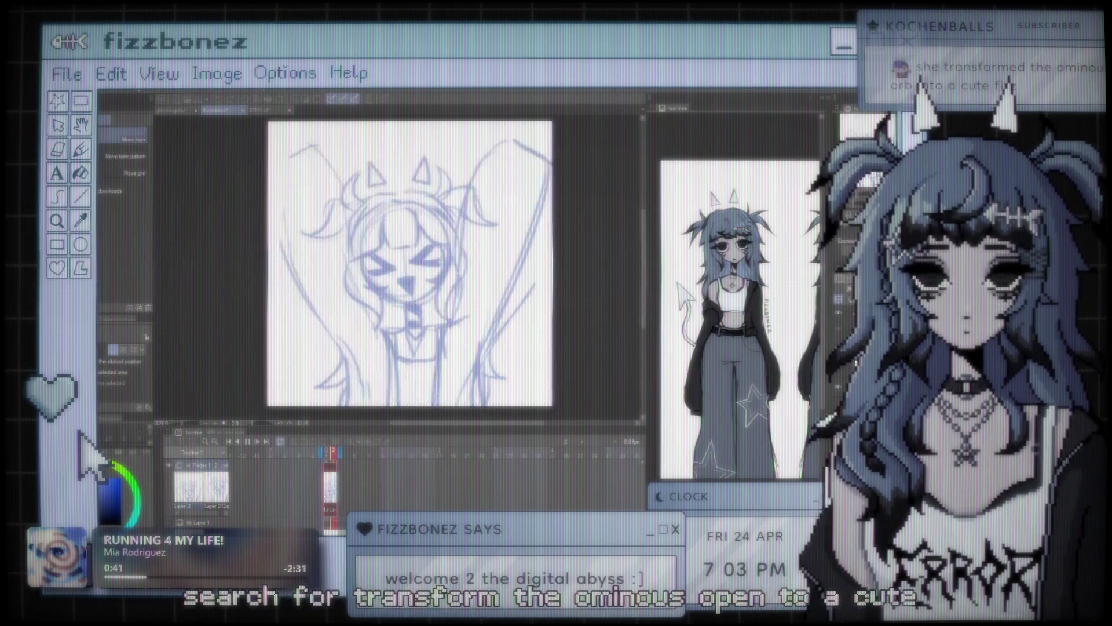
scroll(409, 263, down, 1)
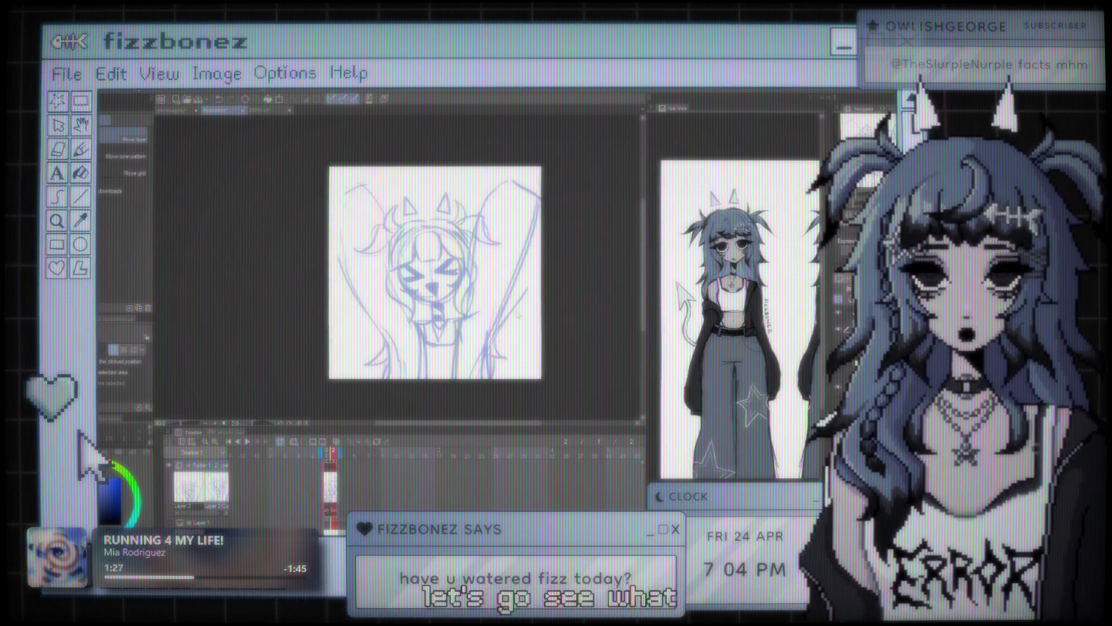
Play, stop, and replay the two-frame sketch animation at 12 fps
click(248, 442)
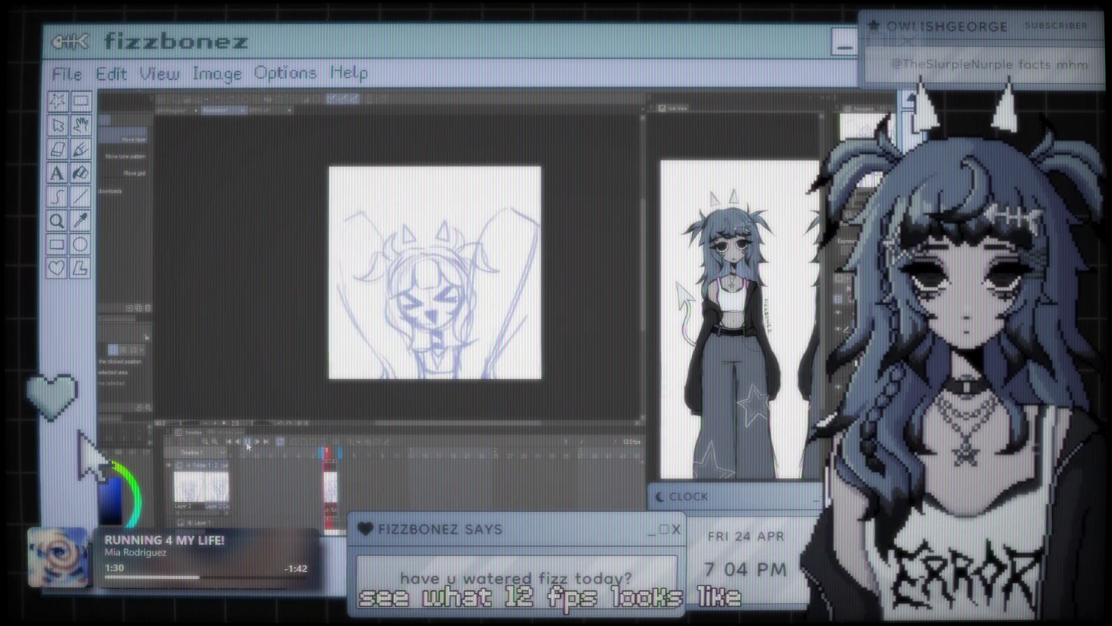
click(247, 442)
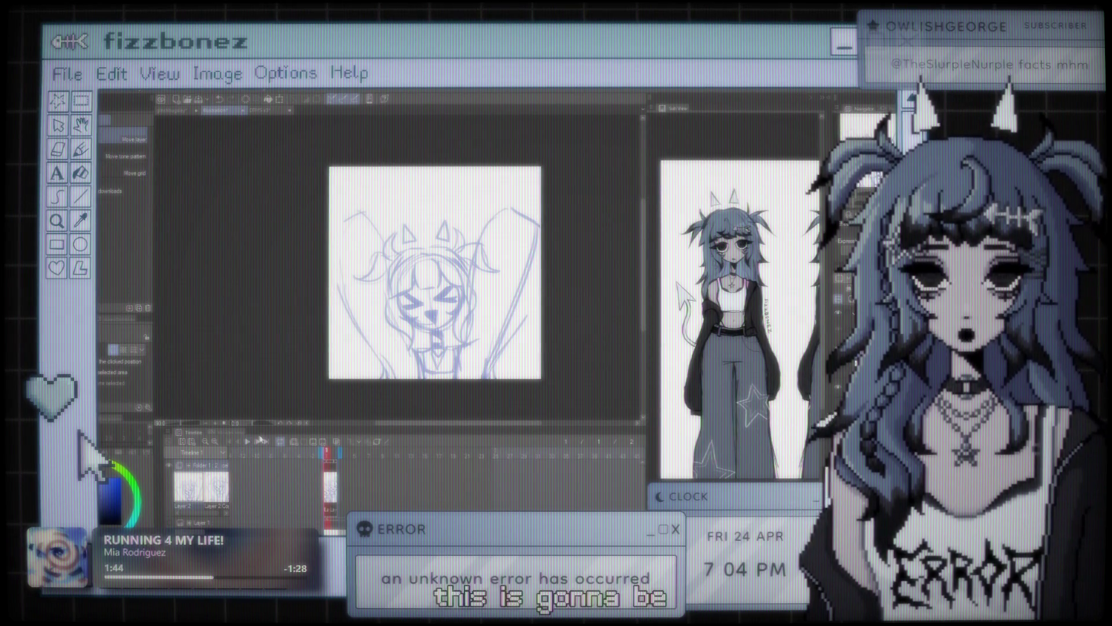
click(248, 441)
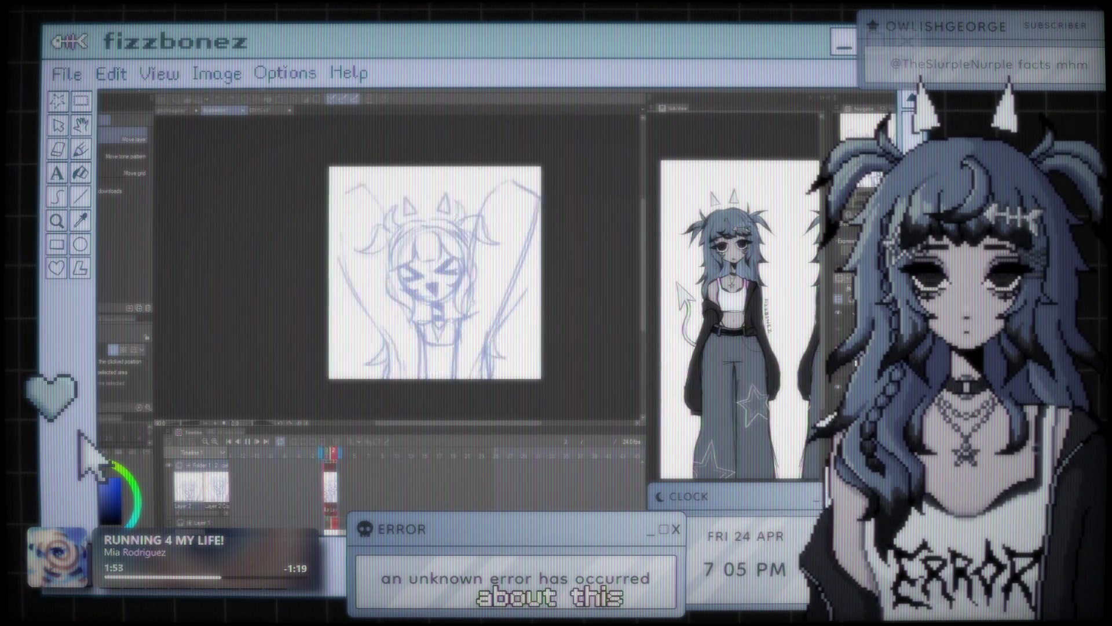
click(247, 442)
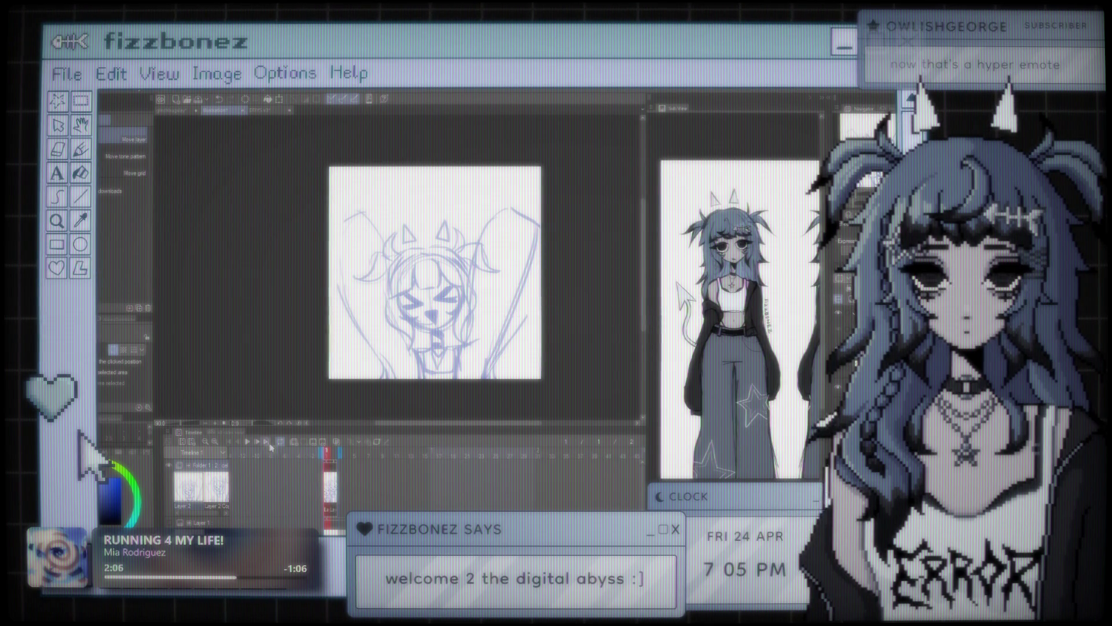
click(249, 441)
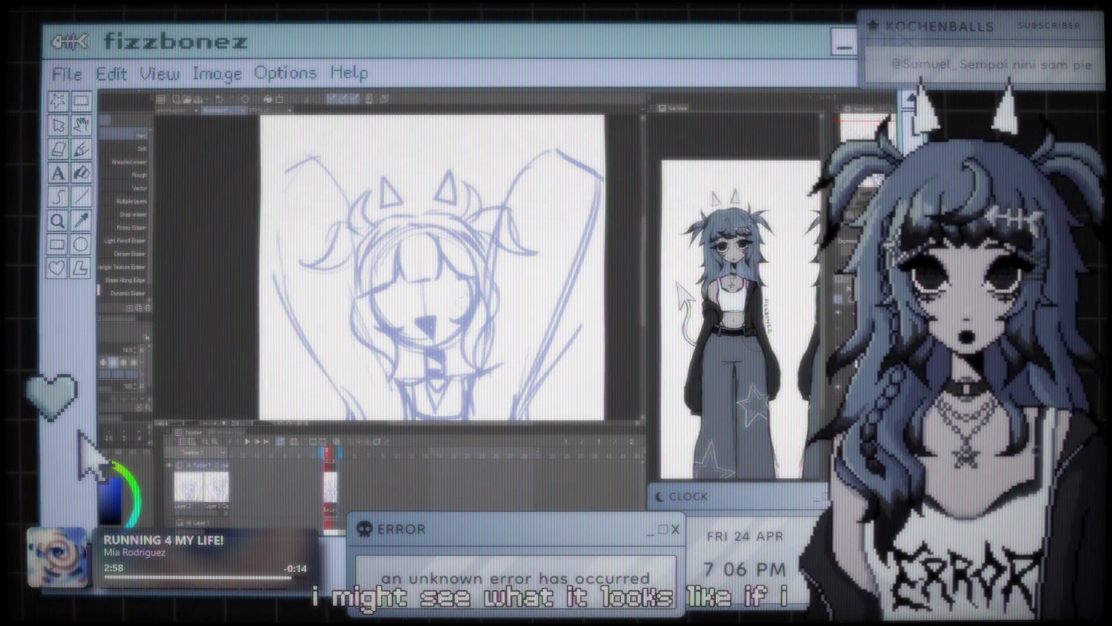
Draw round oval eyes with a spiral pupil on one frame, then preview and stop playback
key(b)
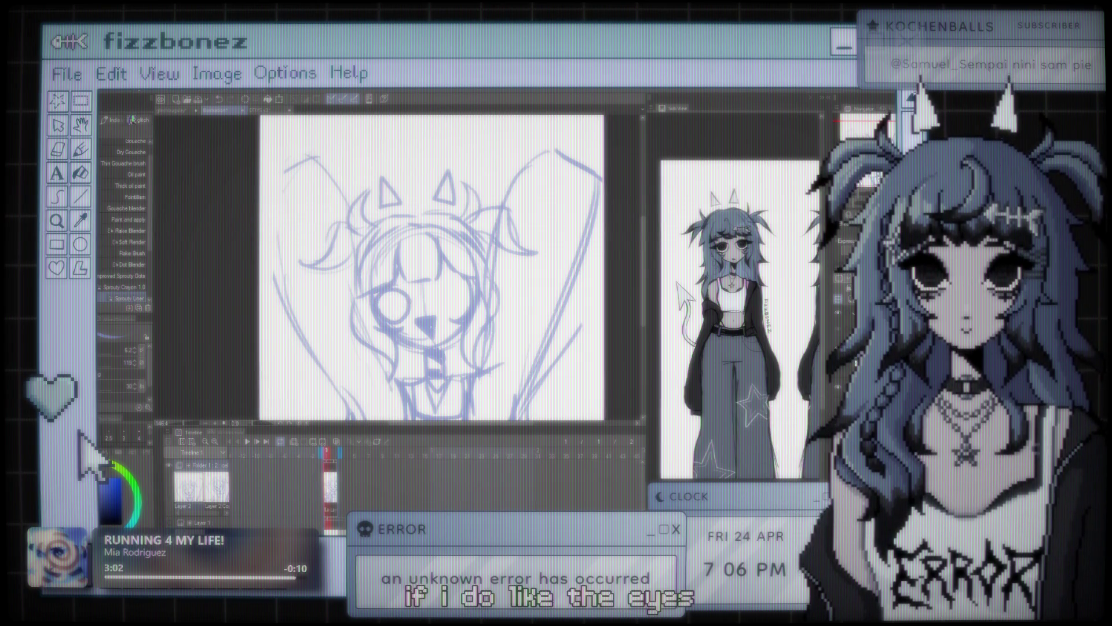
drag(403, 289, 380, 316)
mouse_move(463, 290)
mouse_down()
mouse_move(441, 316)
mouse_move(399, 310)
mouse_up()
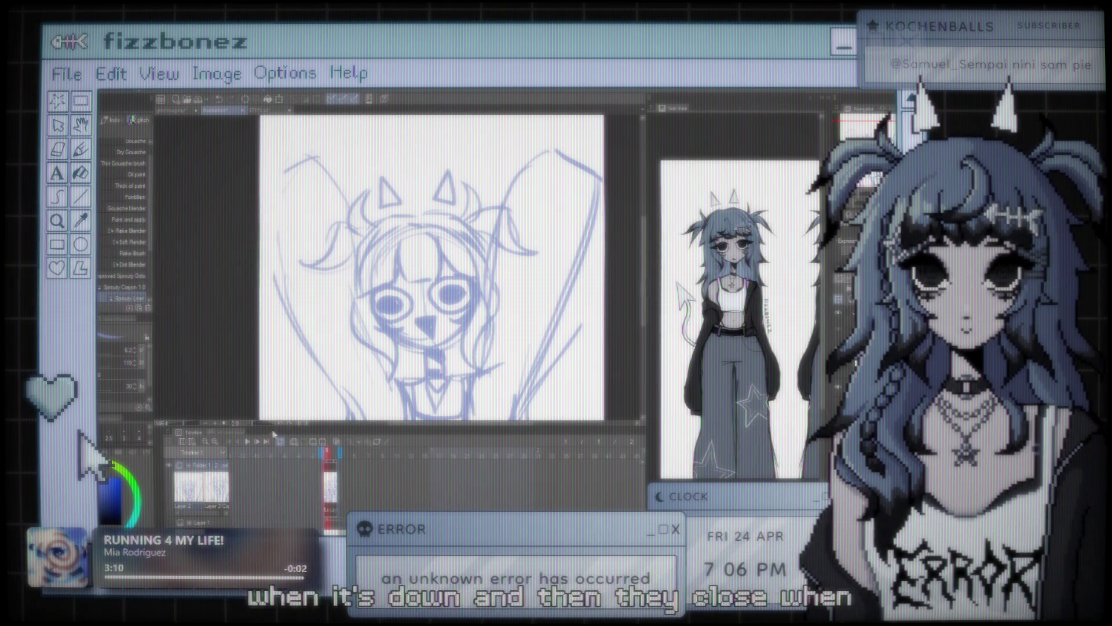
click(248, 441)
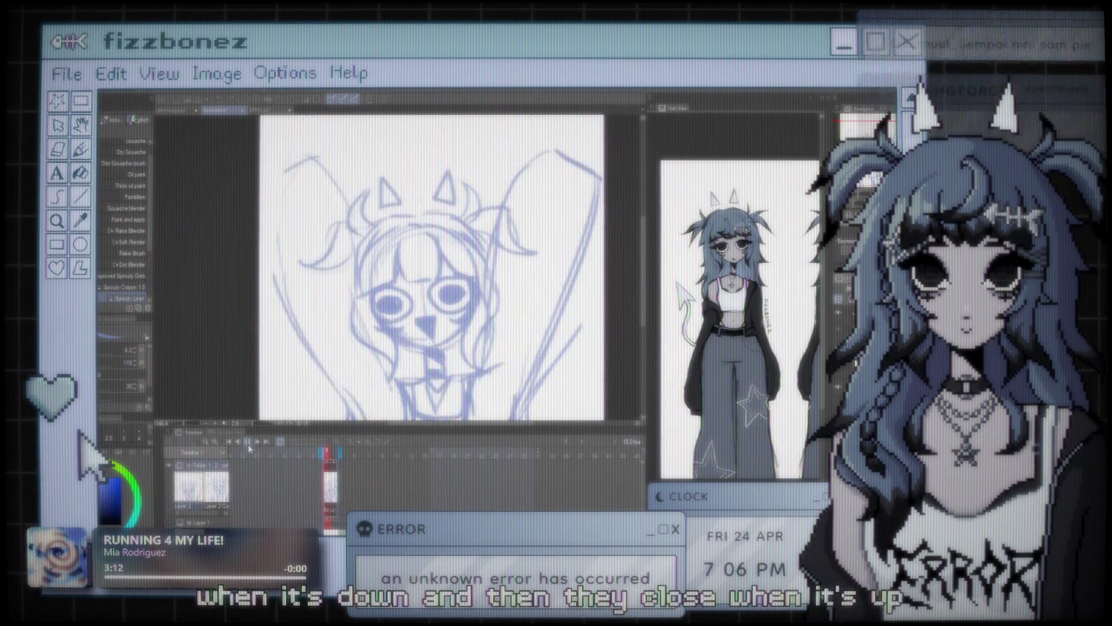
click(246, 442)
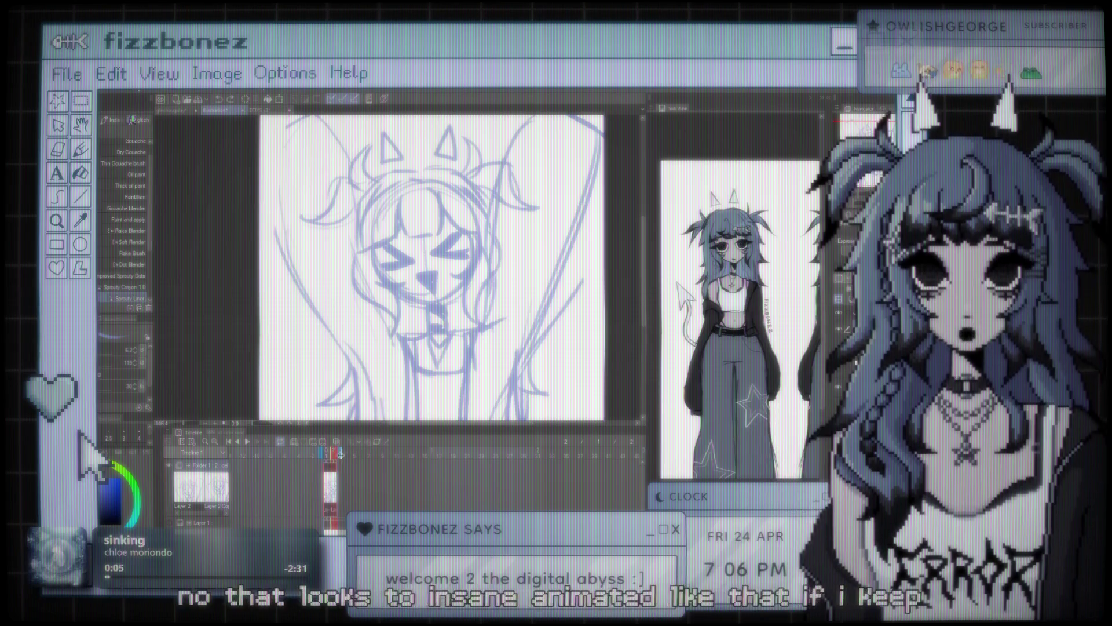
click(248, 441)
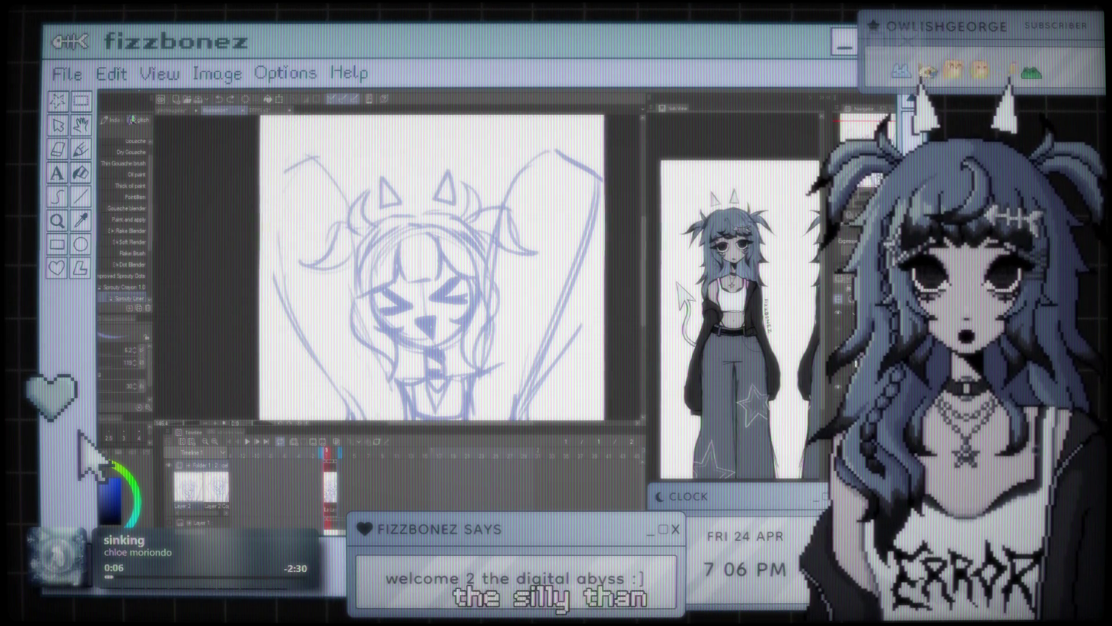
click(248, 442)
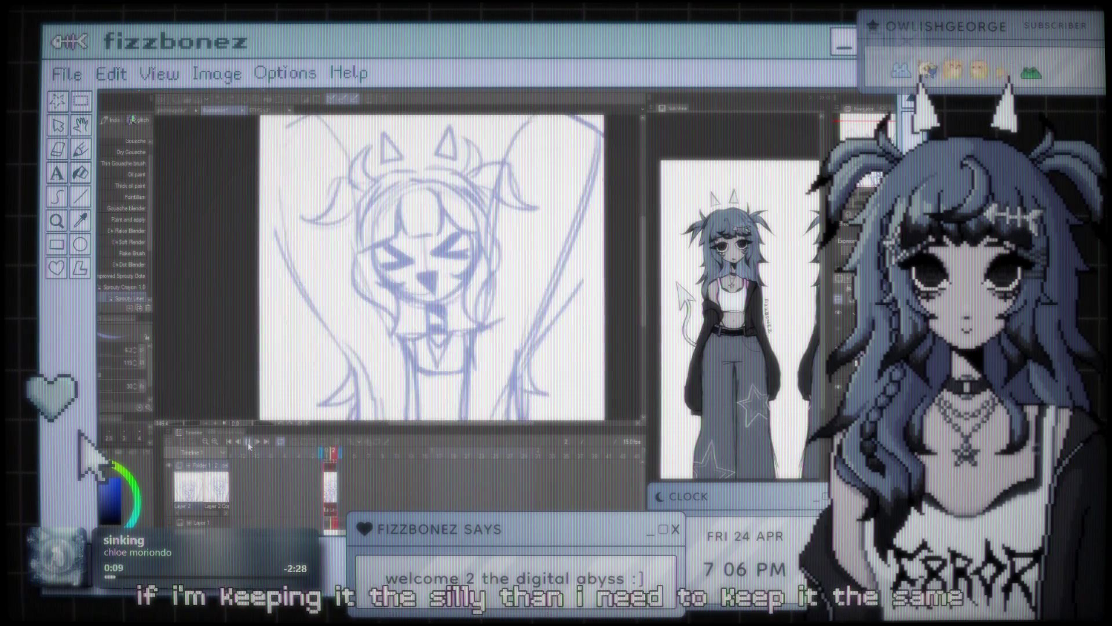
click(245, 434)
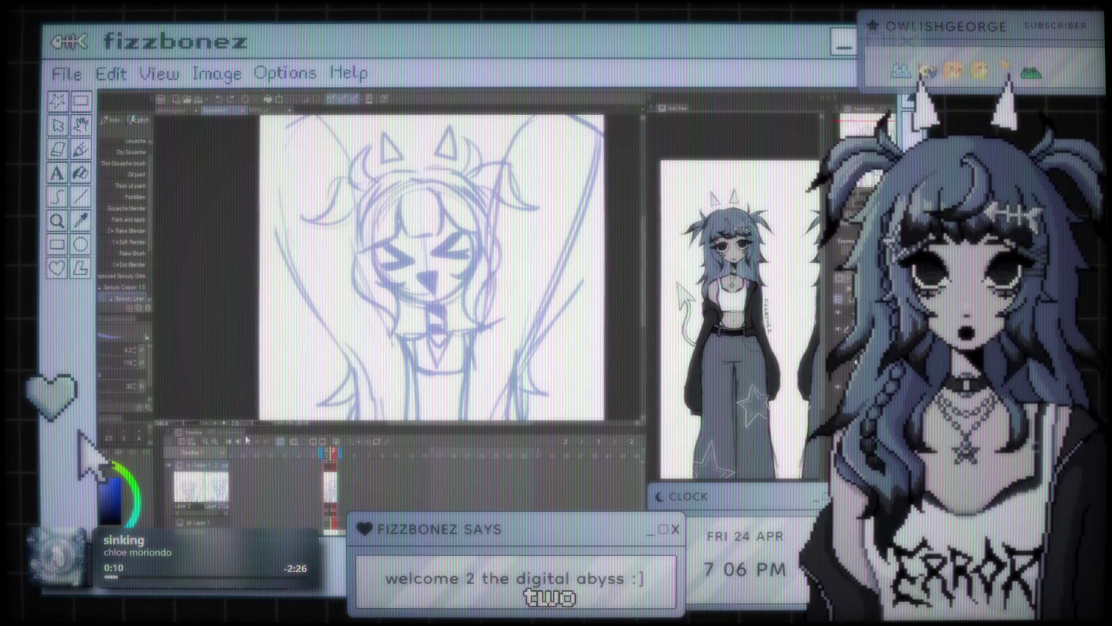
key(ctrl+minus)
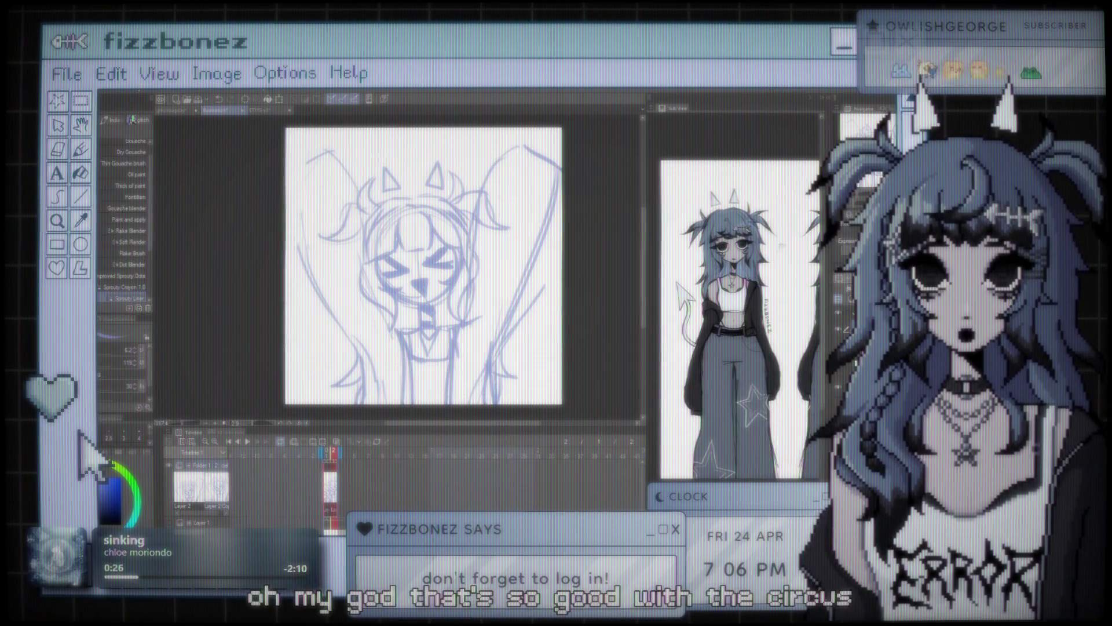
Play the sketch animation preview, then stop on the second frame with the lowered head
scroll(525, 210, down, 2)
scroll(446, 253, up, 1)
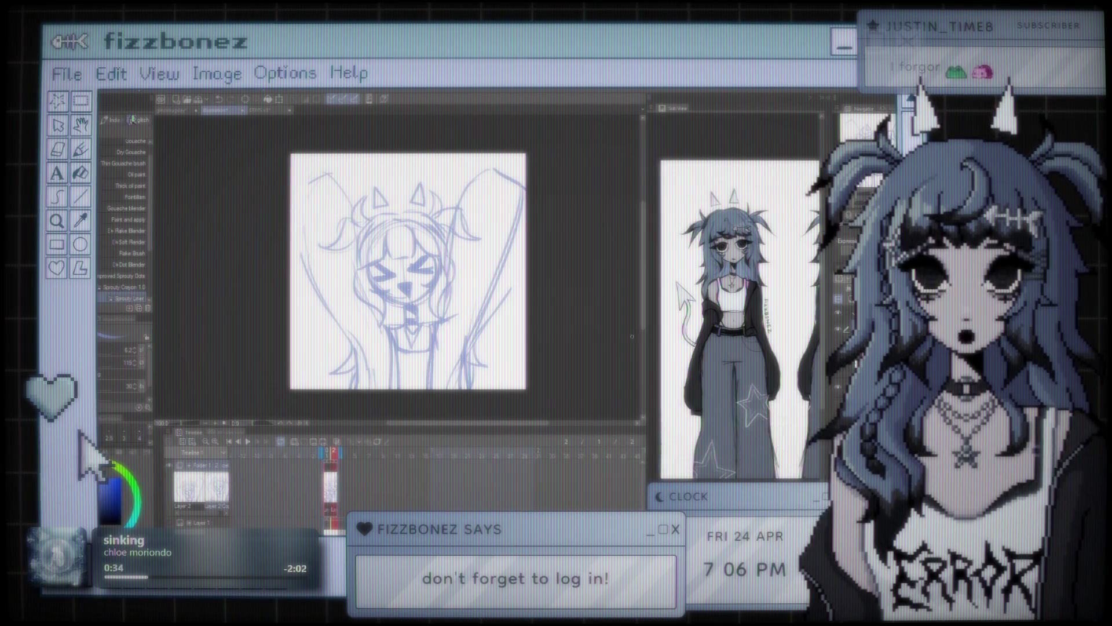
scroll(412, 273, down, 1)
scroll(415, 277, up, 1)
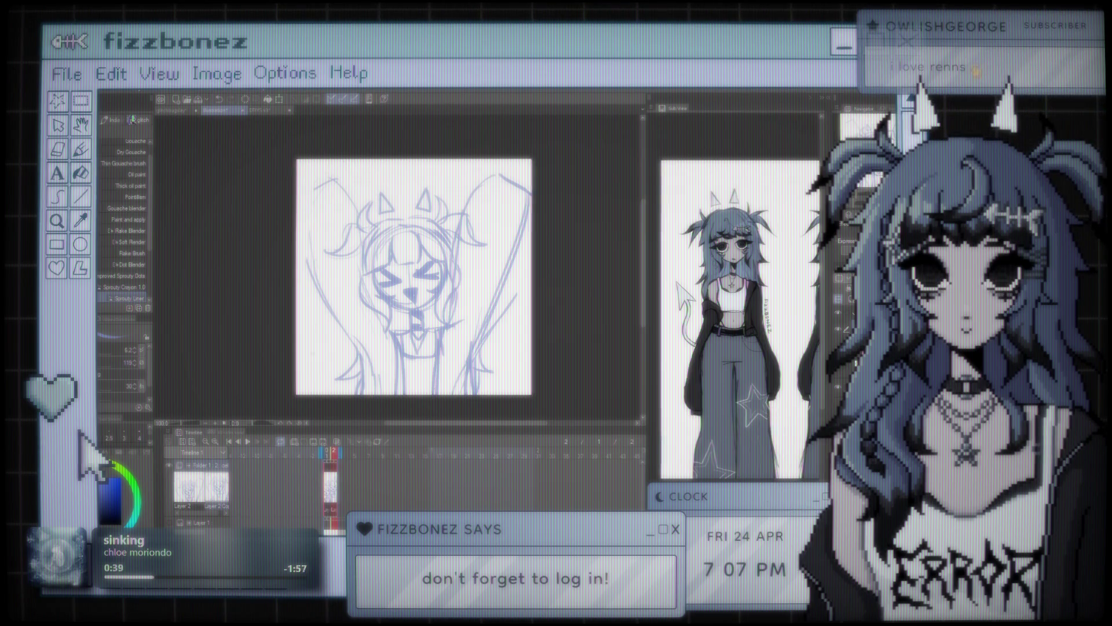
key(space)
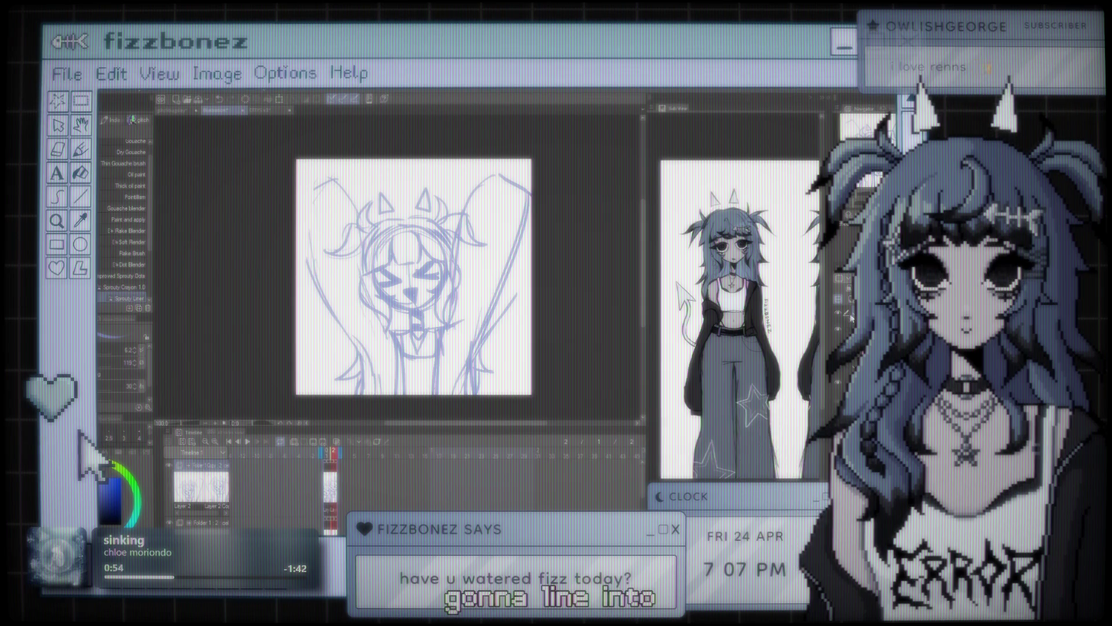
key(Right)
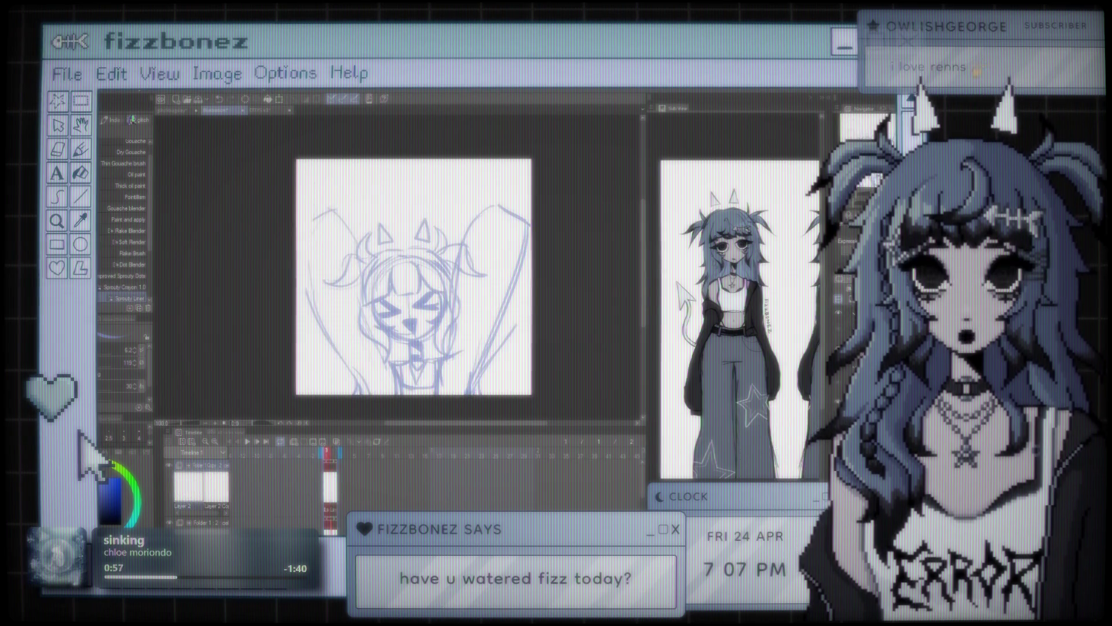
Step to the empty frame over the faded sketch and zoom in on the face
key(Right)
key(Delete)
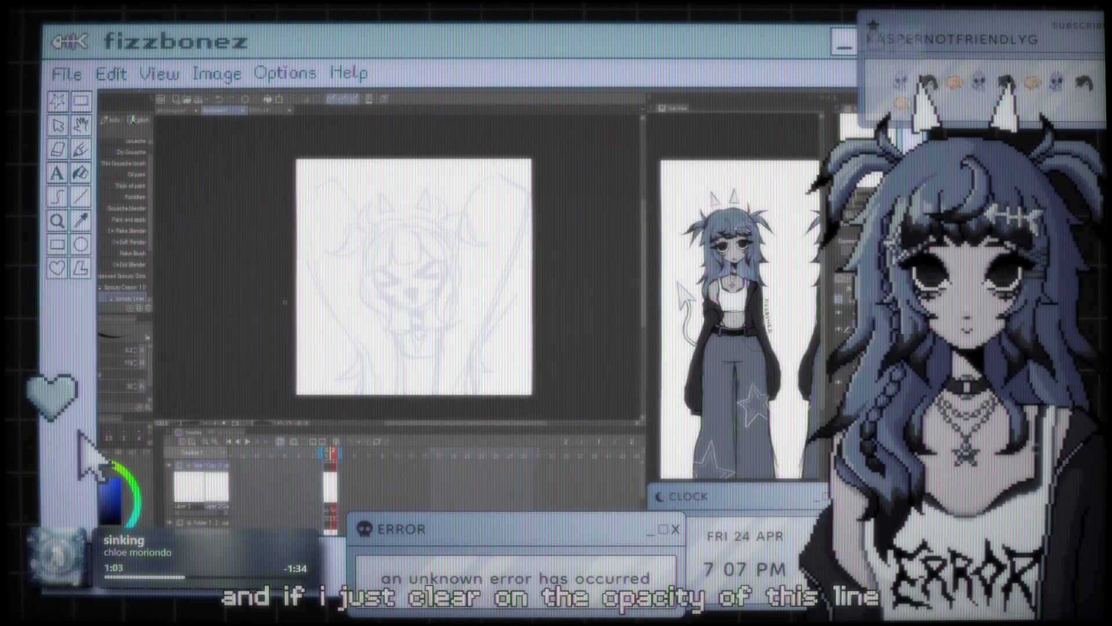
key(ctrl+plus)
key(ctrl+plus)
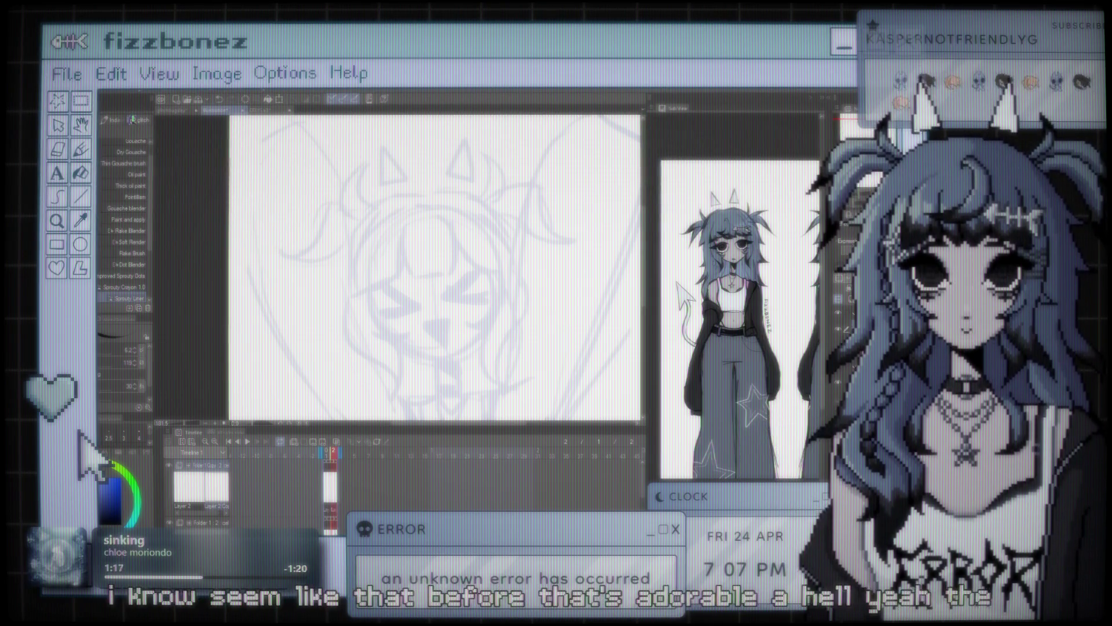
key(ctrl+plus)
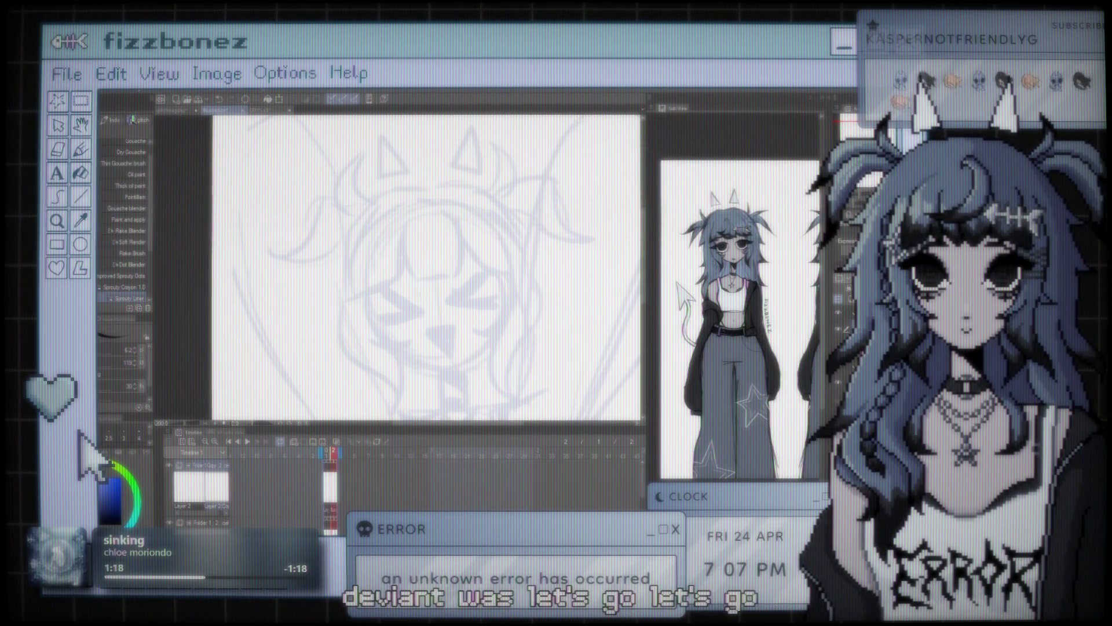
Ink bold black > and < eyes, redrawing the right eye slightly further right
drag(383, 294, 413, 308)
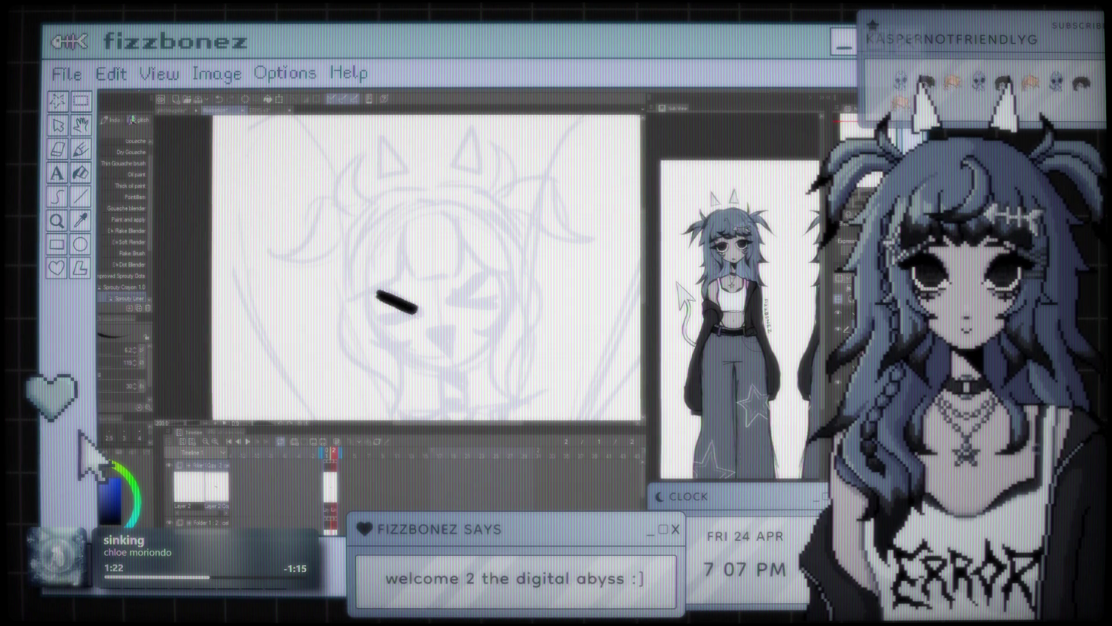
drag(416, 313, 384, 332)
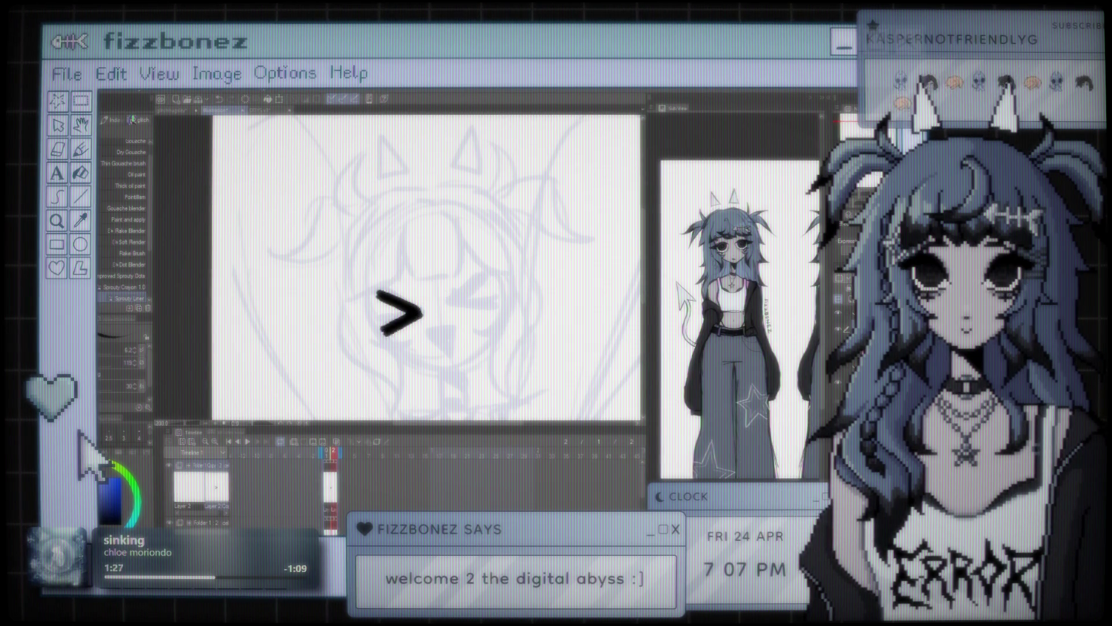
key(ctrl+z)
mouse_move(453, 304)
mouse_down()
mouse_move(487, 277)
mouse_move(493, 316)
mouse_up()
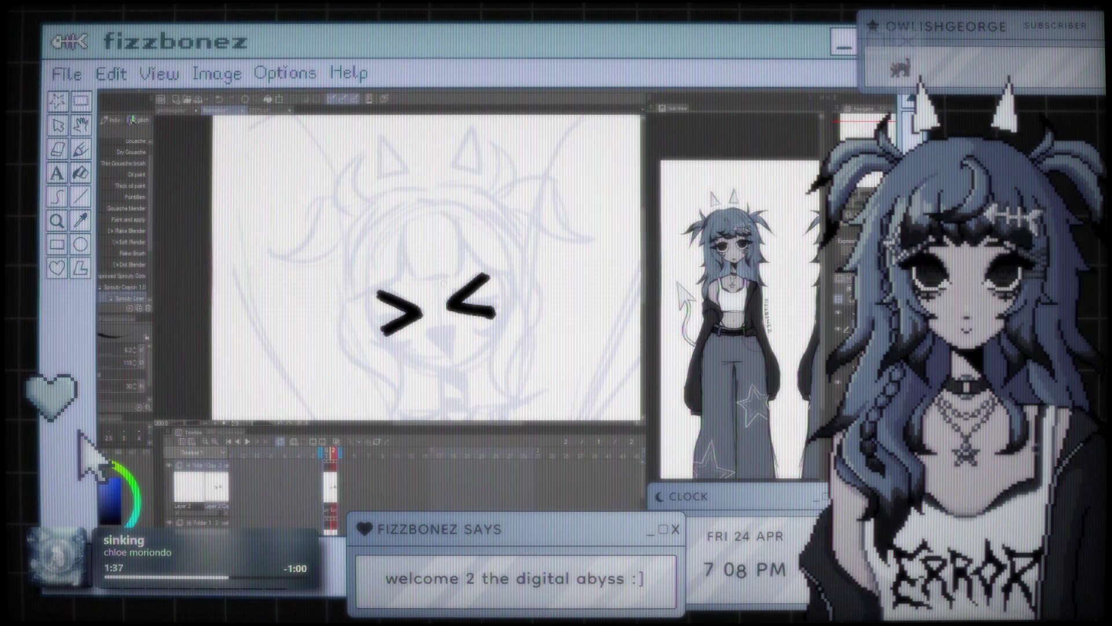
Ink an open triangular mouth under the eyes, undoing and redrawing it until it fits
key(ctrl+minus)
key(ctrl+minus)
key(ctrl+plus)
key(ctrl+plus)
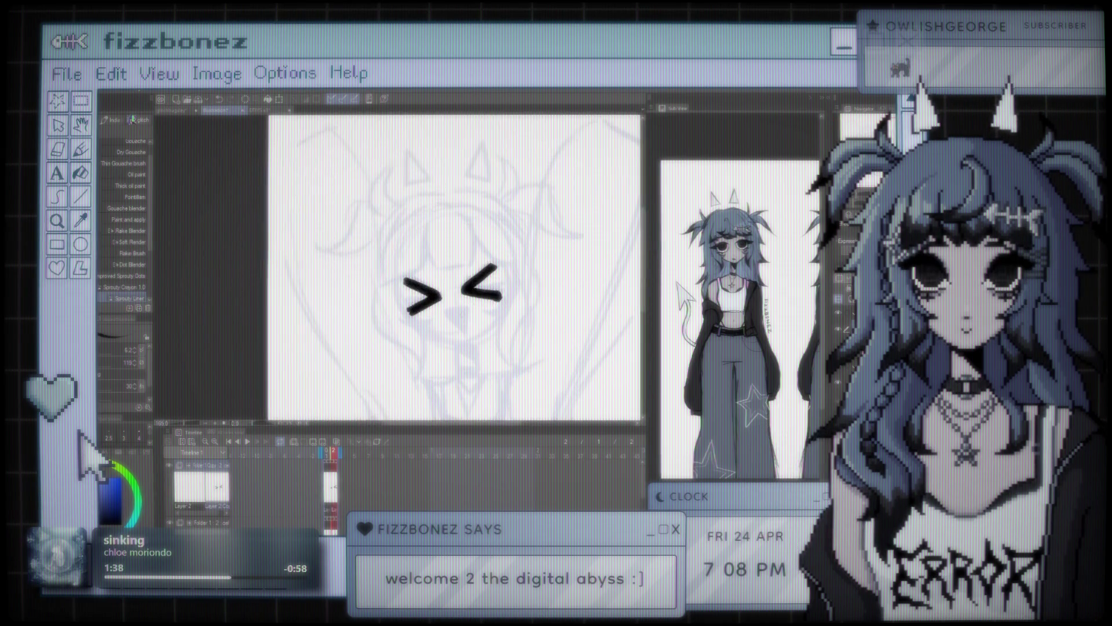
key(ctrl+plus)
key(ctrl+z)
key(ctrl+z)
drag(429, 313, 476, 312)
key(ctrl+z)
drag(407, 313, 428, 307)
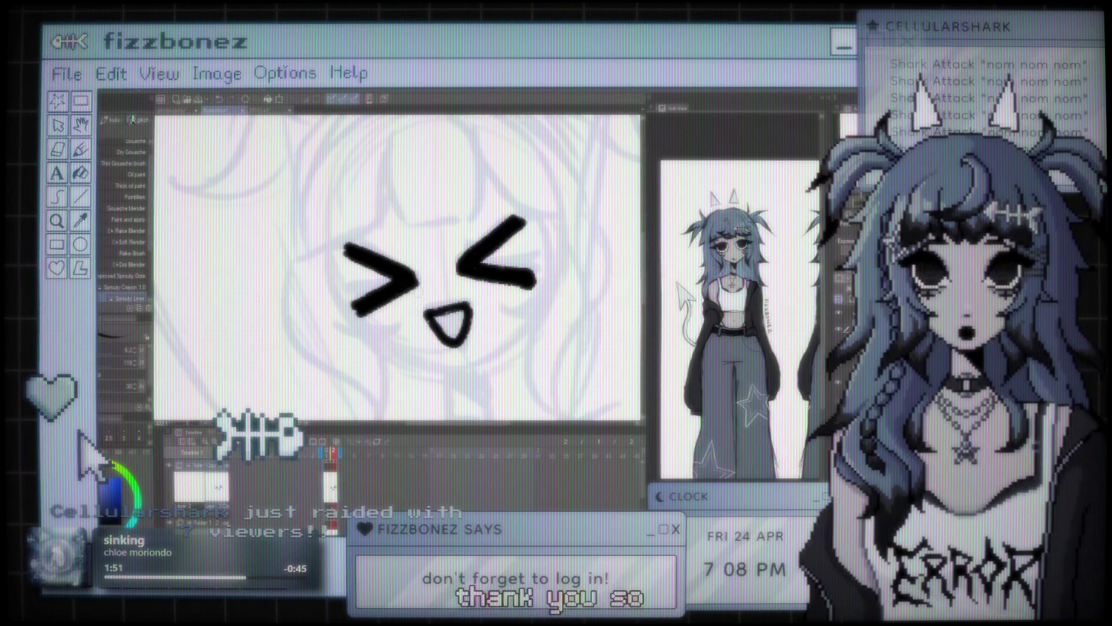
drag(425, 278, 371, 295)
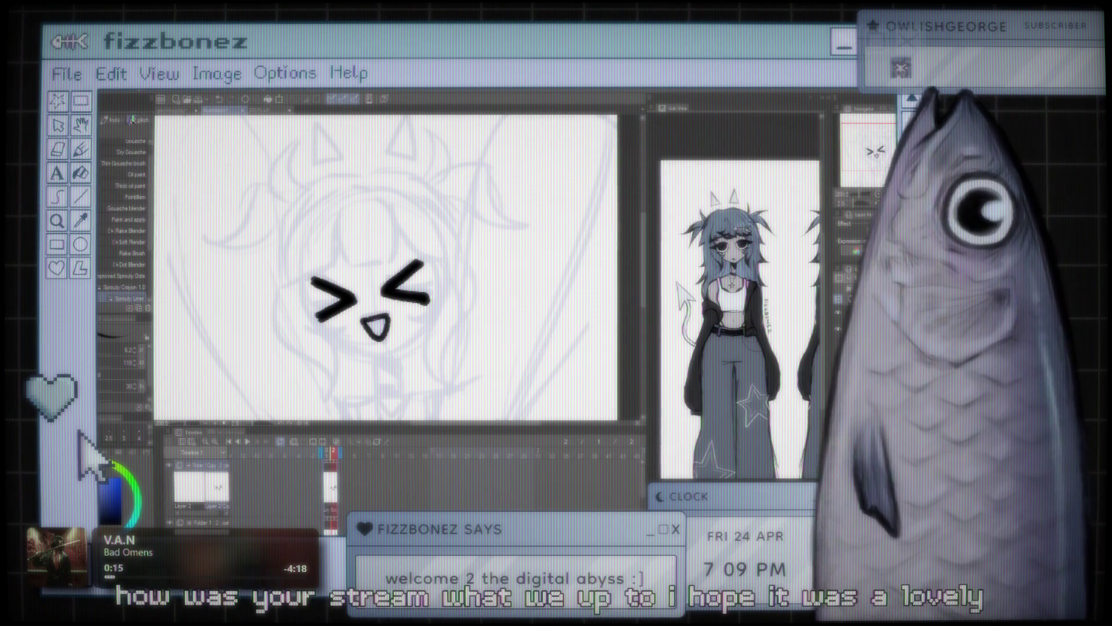
scroll(382, 267, down, 3)
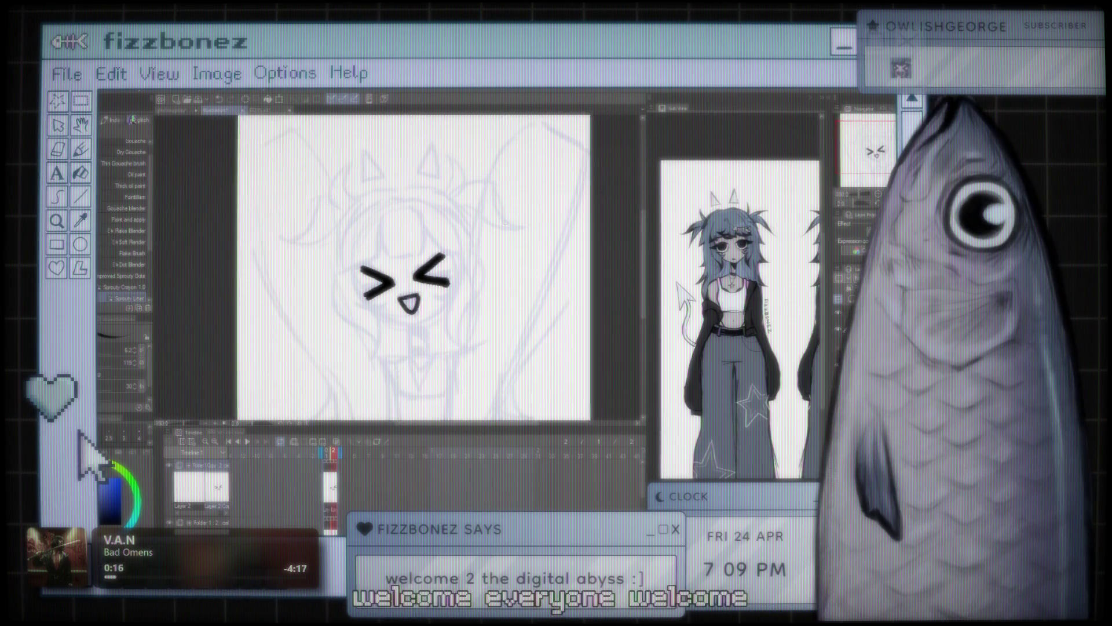
click(176, 110)
scroll(423, 257, down, 1)
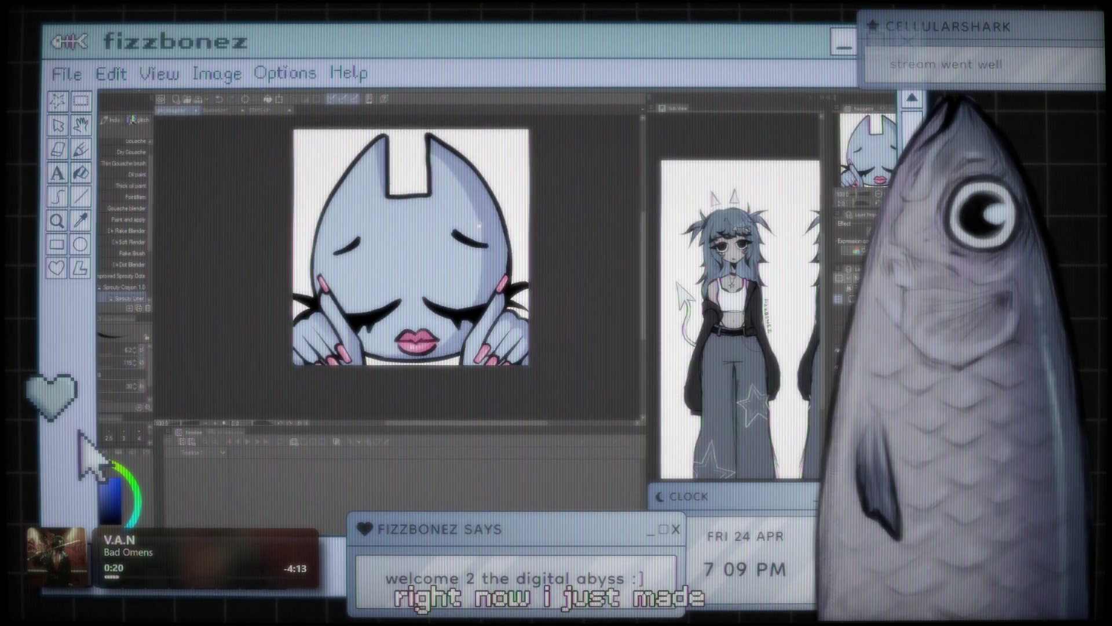
scroll(423, 258, up, 1)
scroll(423, 258, down, 1)
scroll(417, 258, up, 1)
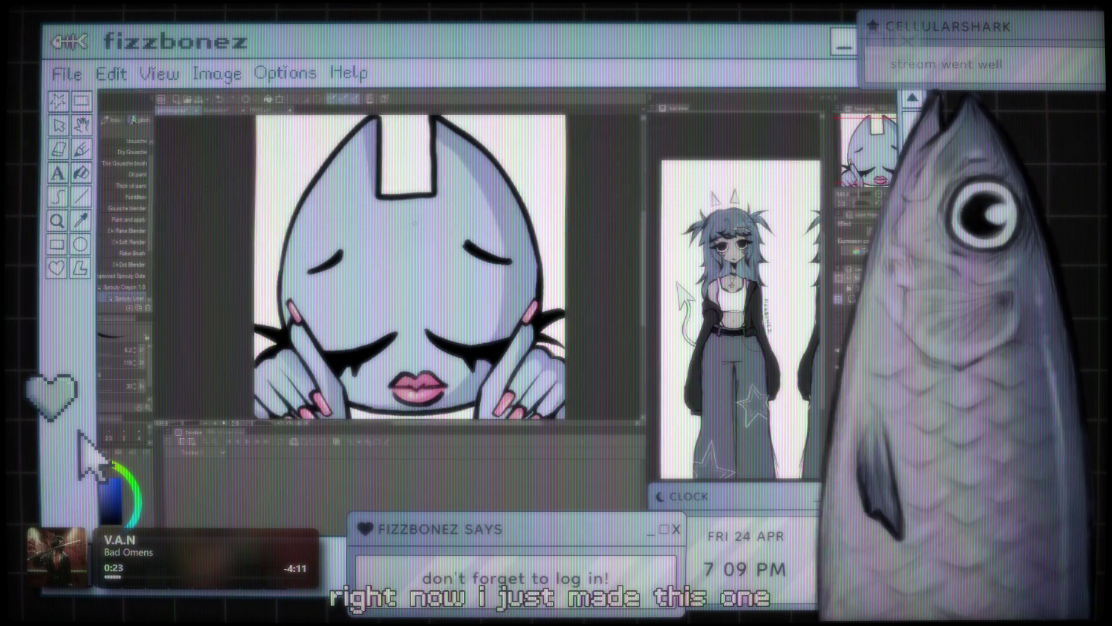
scroll(417, 258, down, 1)
click(216, 109)
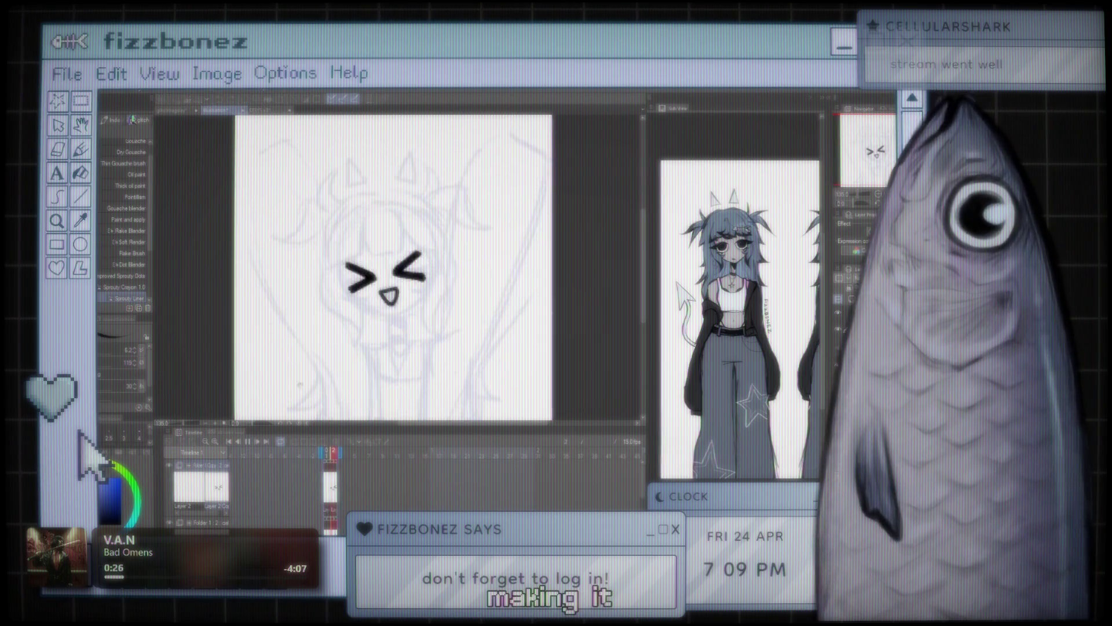
Stop, replay and stop the animation preview so only the faded sketch frame shows
scroll(394, 267, down, 1)
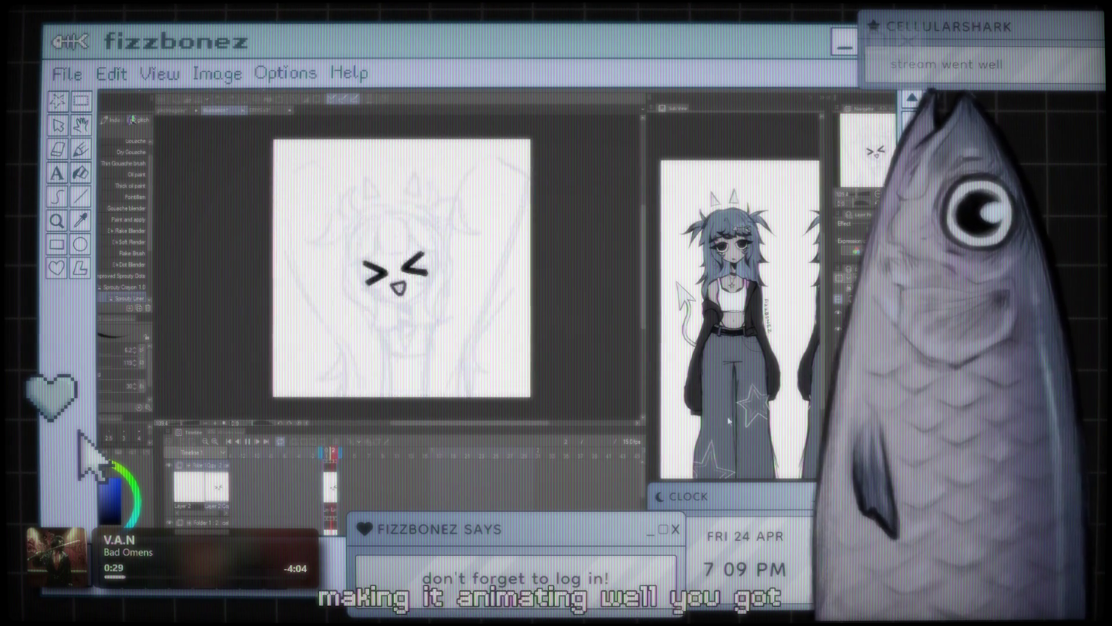
click(839, 312)
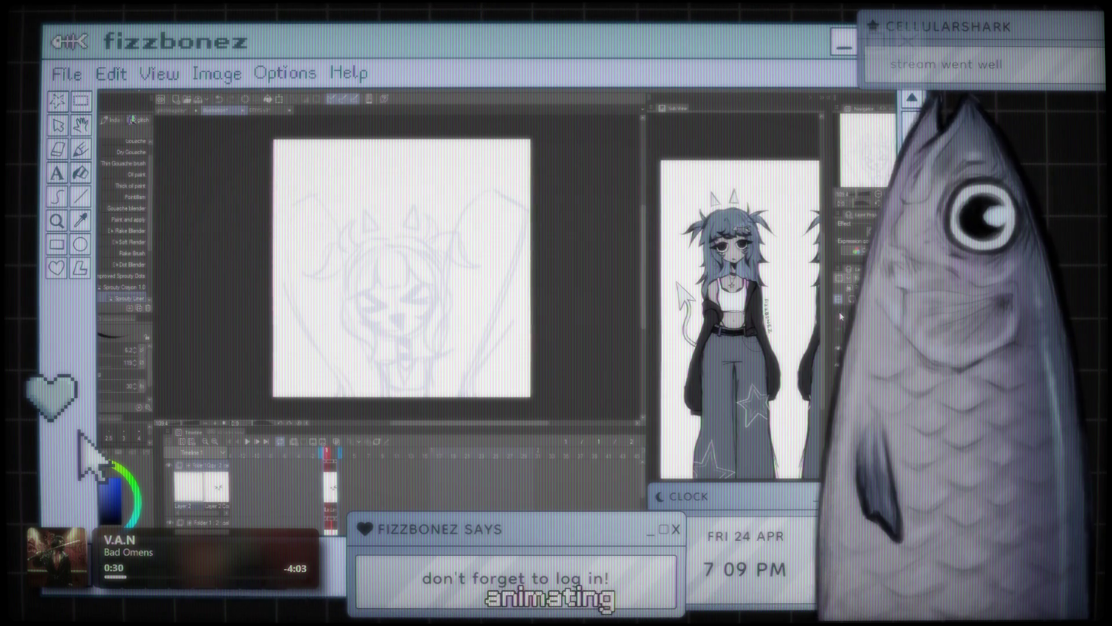
click(251, 442)
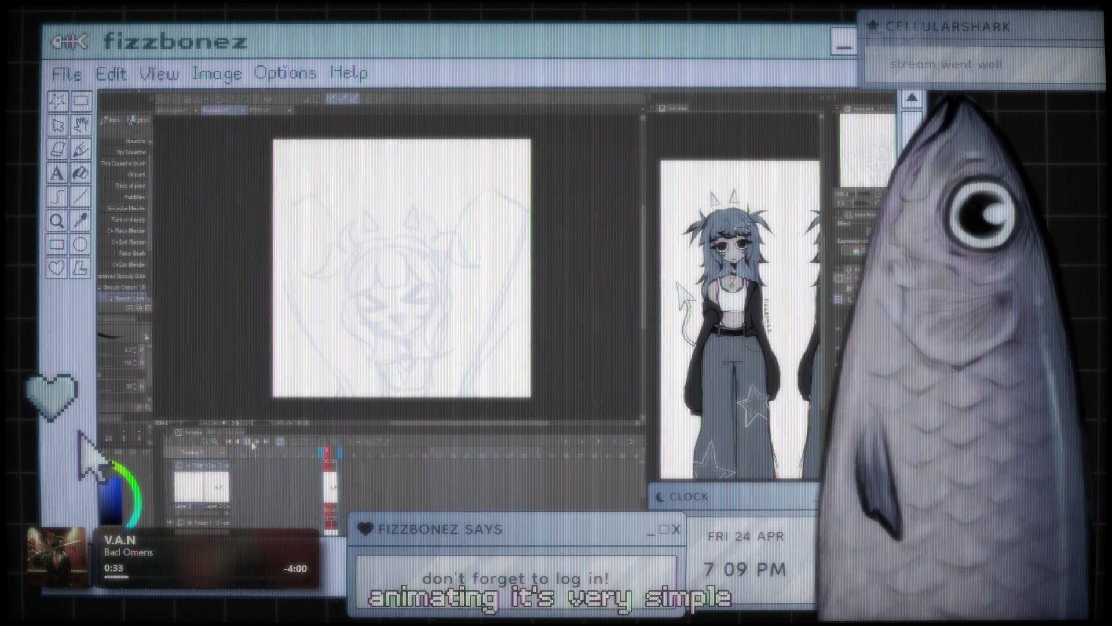
click(251, 440)
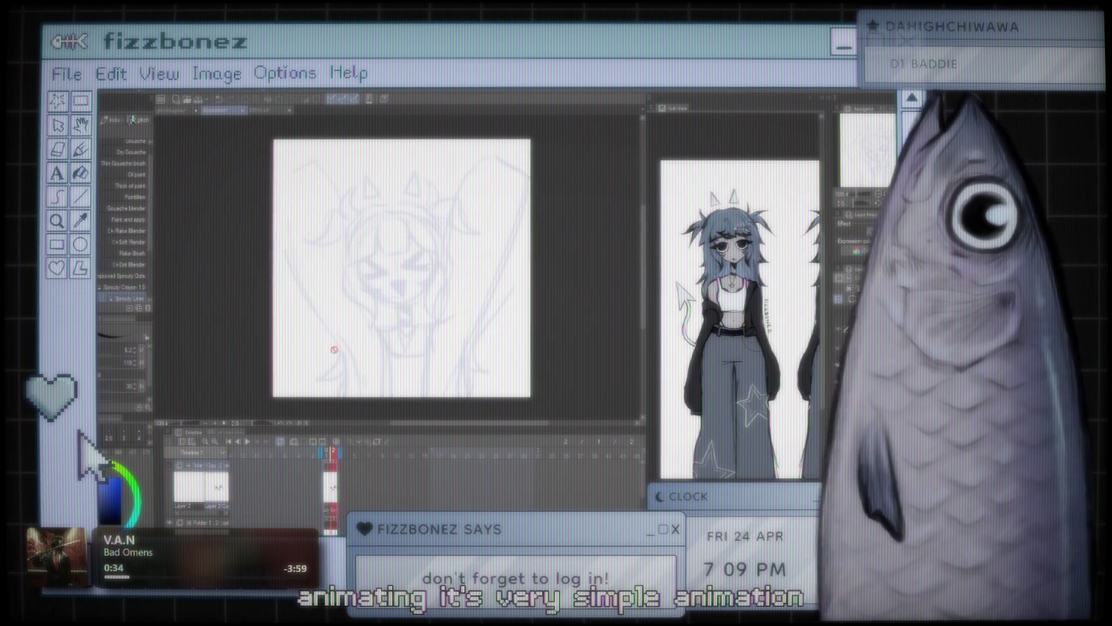
scroll(323, 258, up, 1)
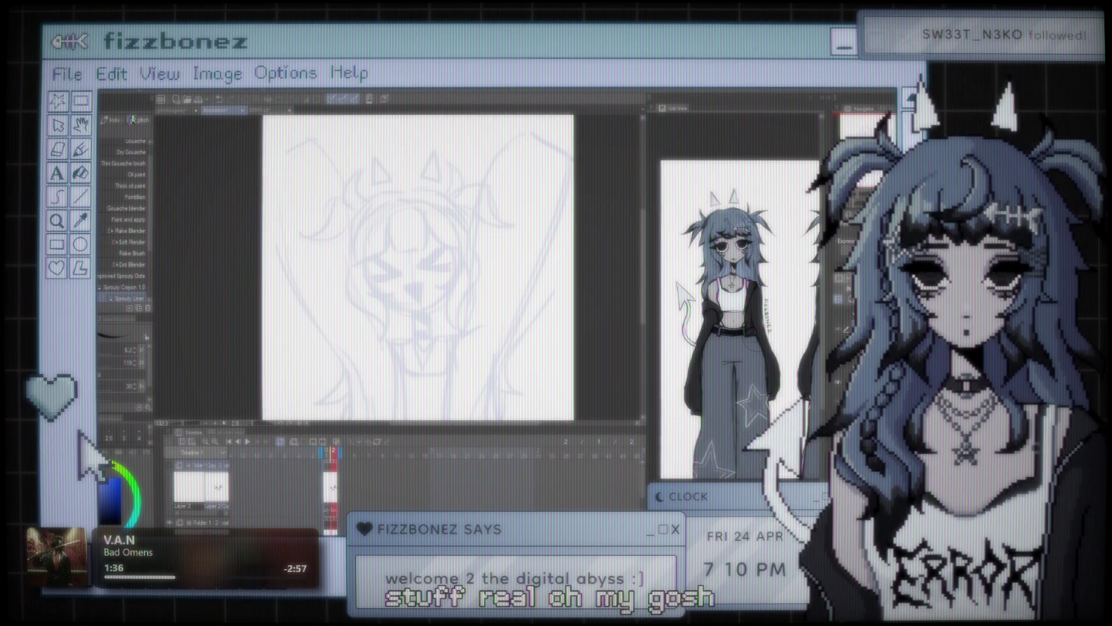
Show the inked face layer again, zoom in, and fill the lower right of the mouth solid black
click(840, 316)
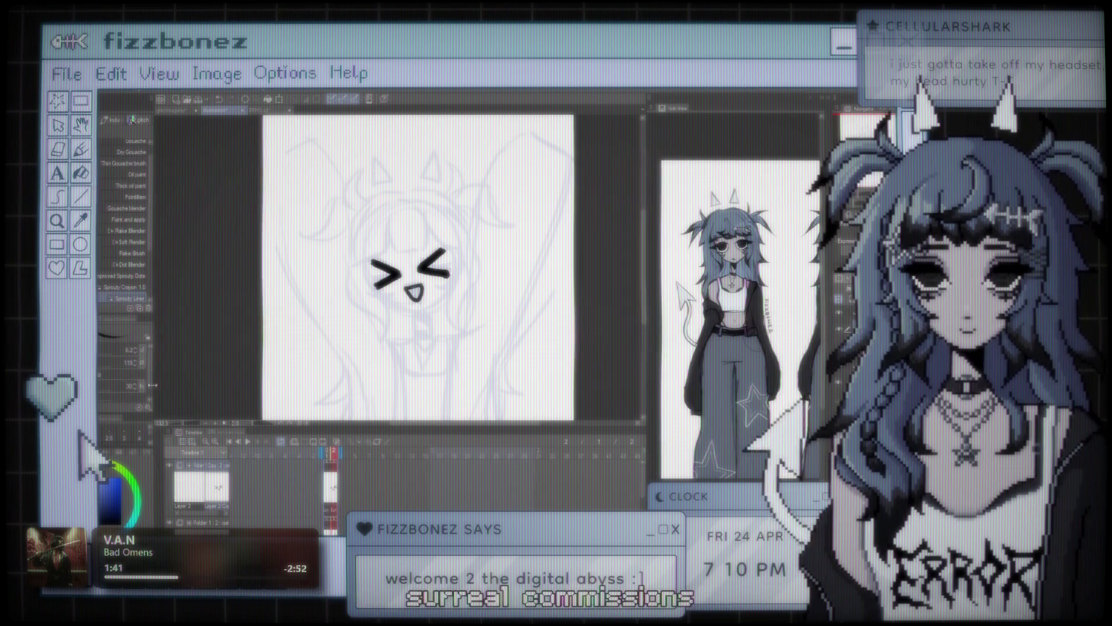
key(ctrl+plus)
key(ctrl+plus)
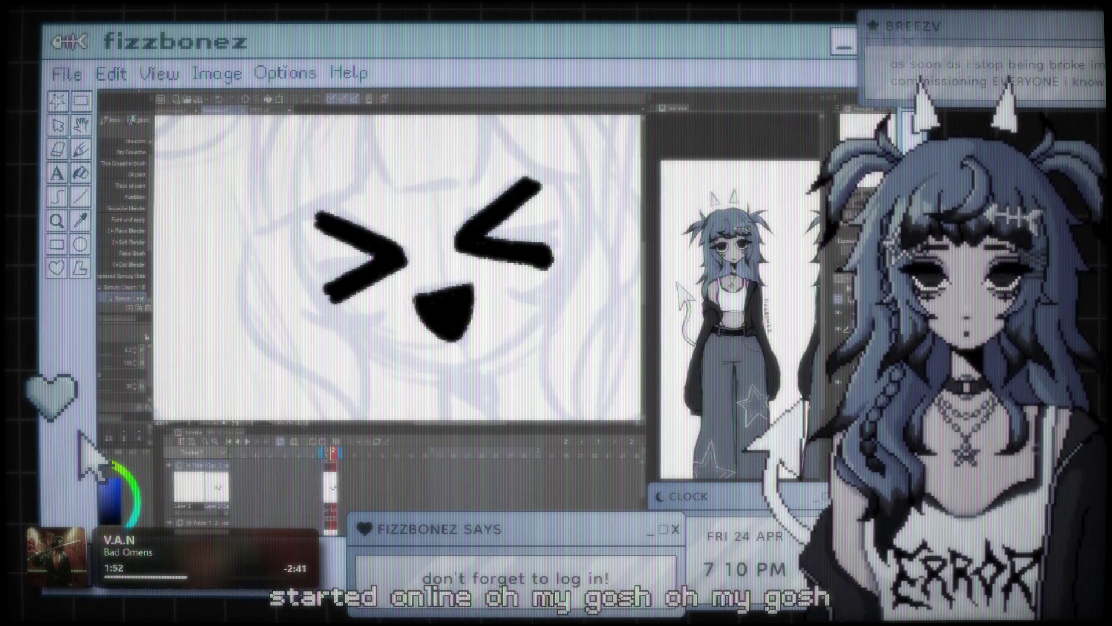
drag(452, 337, 461, 332)
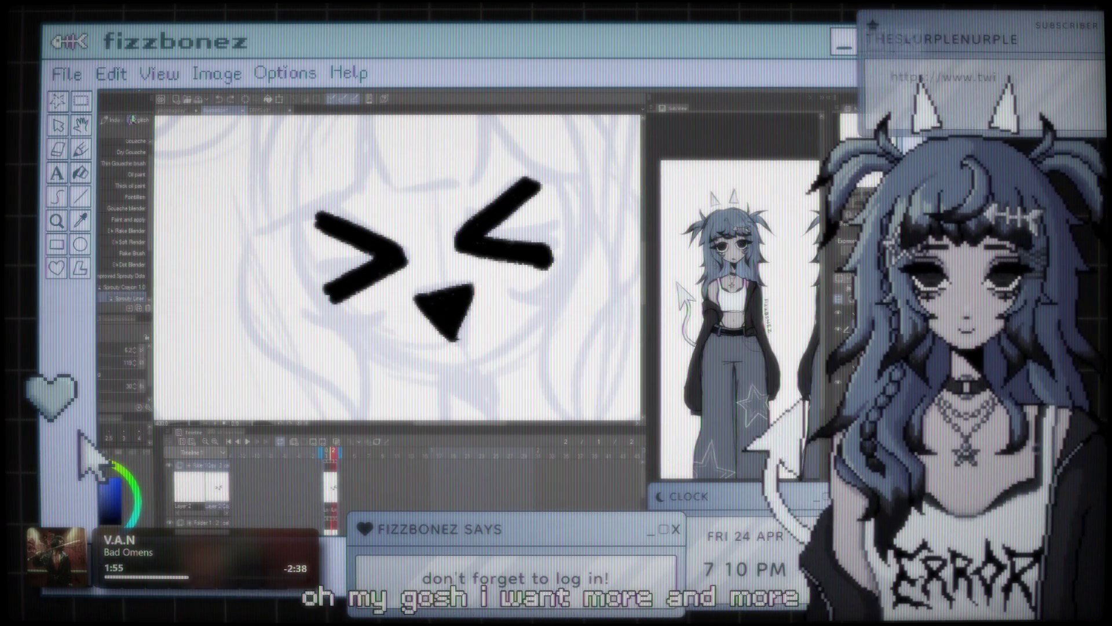
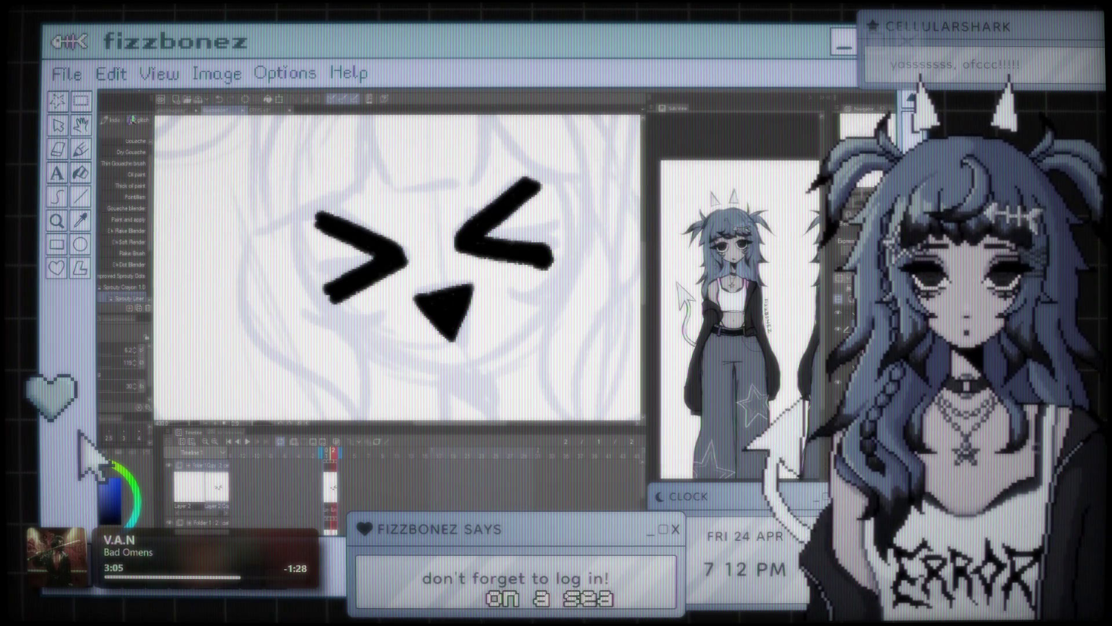
Zoom around the canvas and fit the whole page in the window
scroll(455, 265, down, 2)
scroll(455, 265, down, 1)
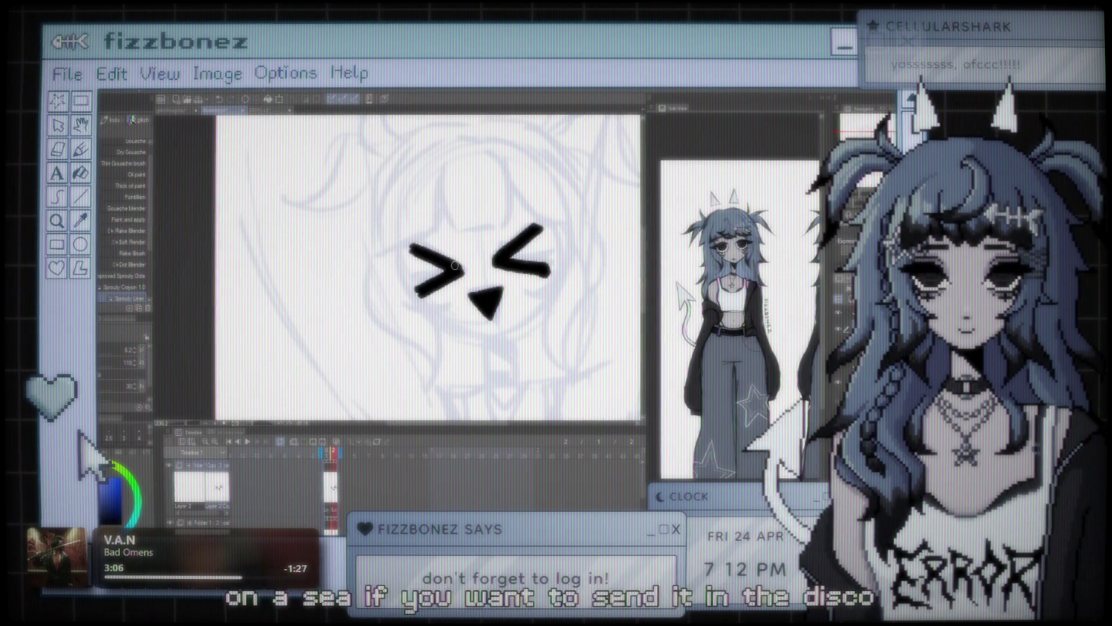
scroll(455, 265, up, 2)
scroll(434, 264, up, 1)
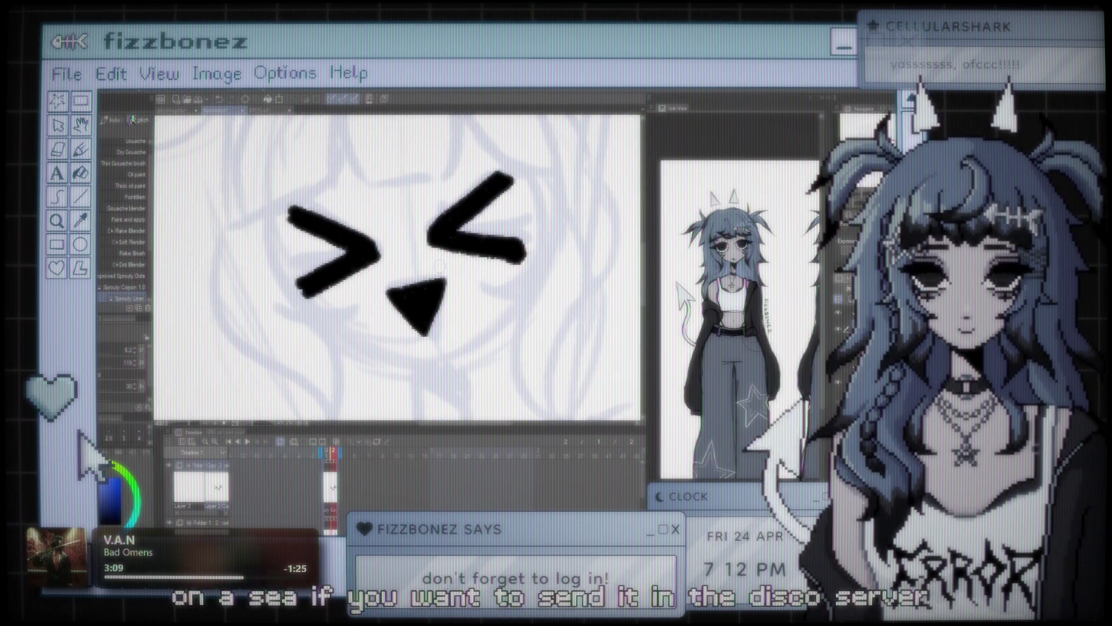
scroll(438, 265, up, 1)
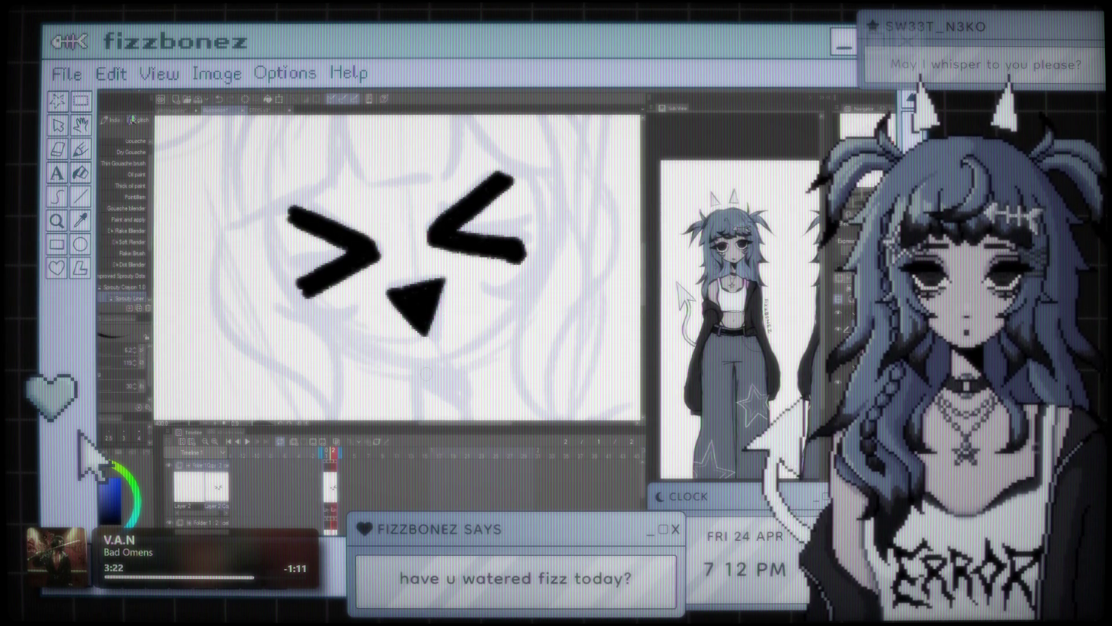
scroll(426, 374, down, 1)
scroll(426, 374, down, 2)
scroll(425, 374, down, 2)
scroll(428, 348, down, 1)
scroll(429, 348, up, 2)
scroll(429, 347, up, 2)
scroll(426, 264, down, 1)
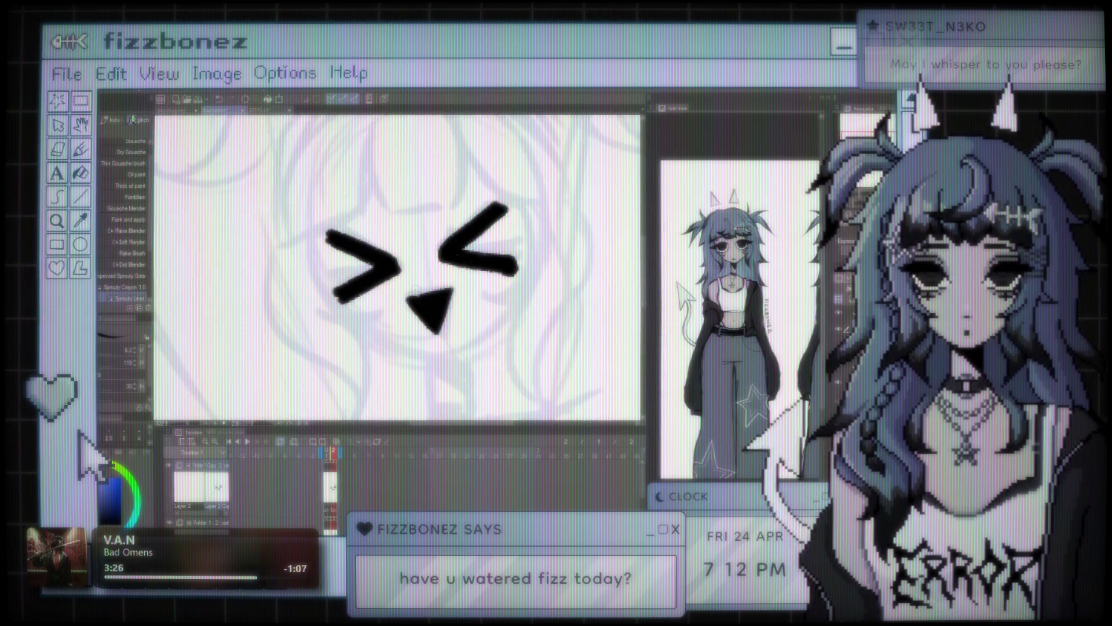
scroll(426, 263, down, 1)
scroll(425, 264, down, 1)
scroll(426, 264, down, 1)
scroll(426, 266, up, 1)
scroll(426, 267, down, 1)
scroll(426, 267, up, 2)
scroll(425, 266, down, 1)
scroll(426, 264, down, 1)
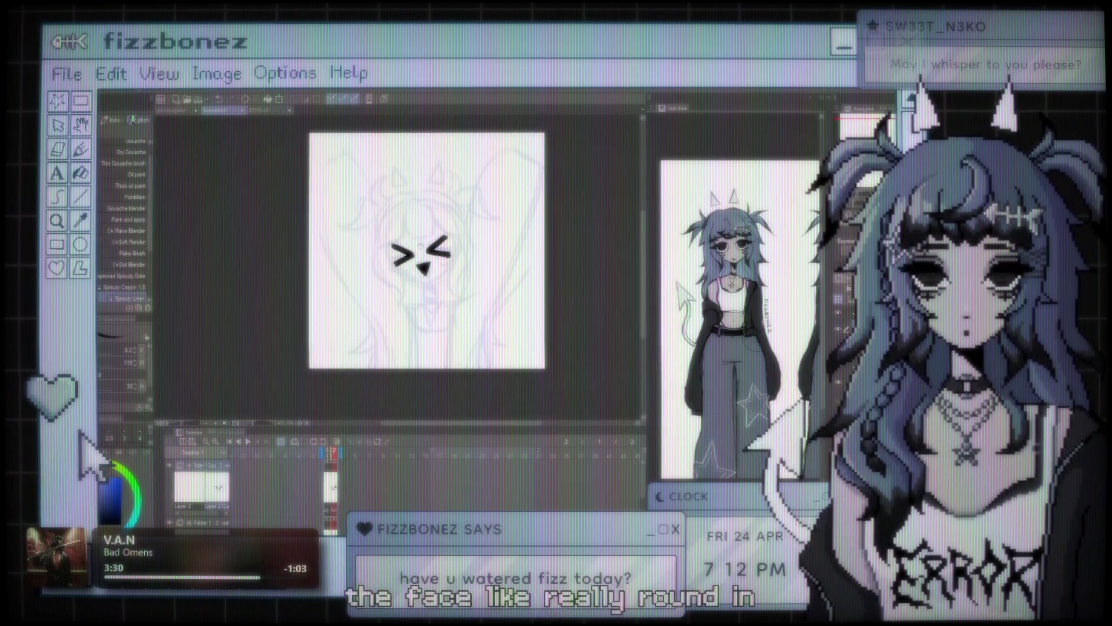
scroll(426, 264, up, 1)
scroll(425, 264, down, 1)
scroll(417, 272, up, 1)
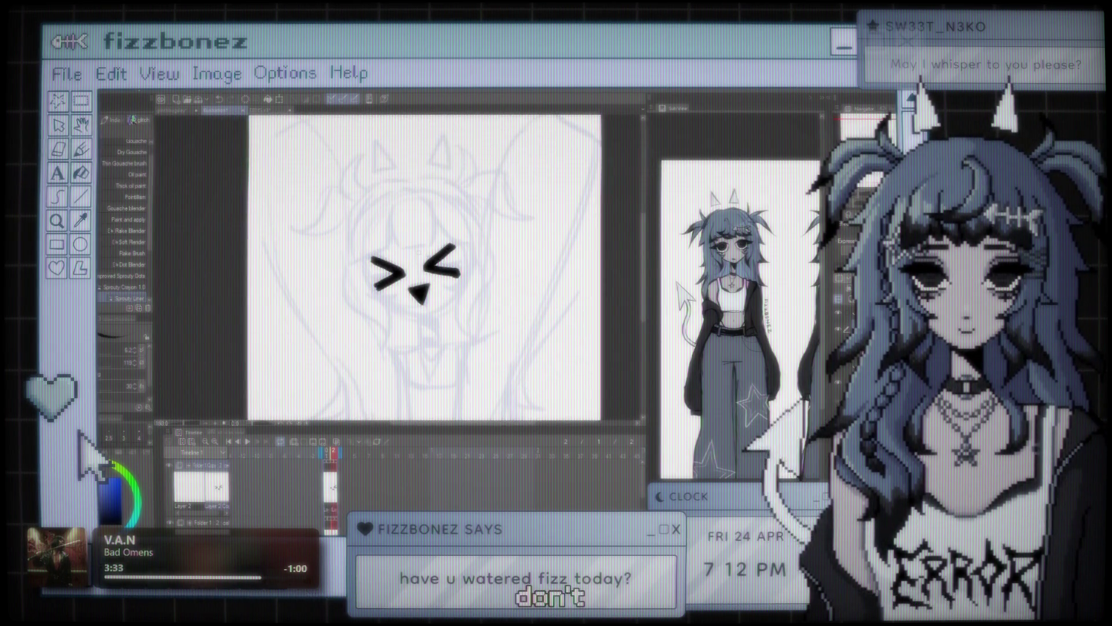
scroll(417, 272, up, 1)
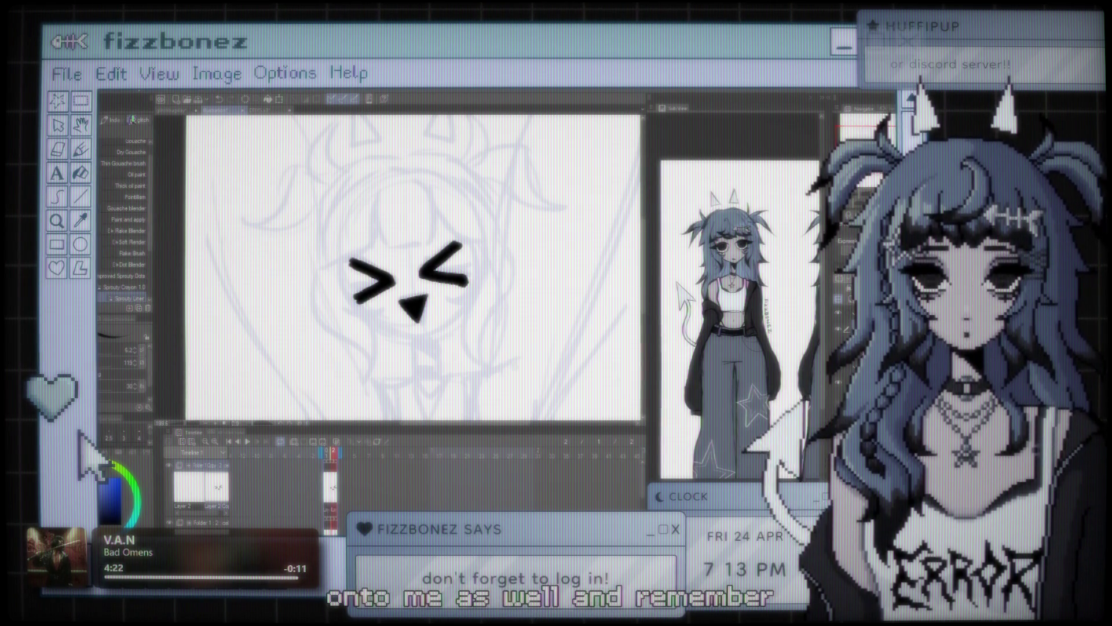
scroll(493, 287, up, 2)
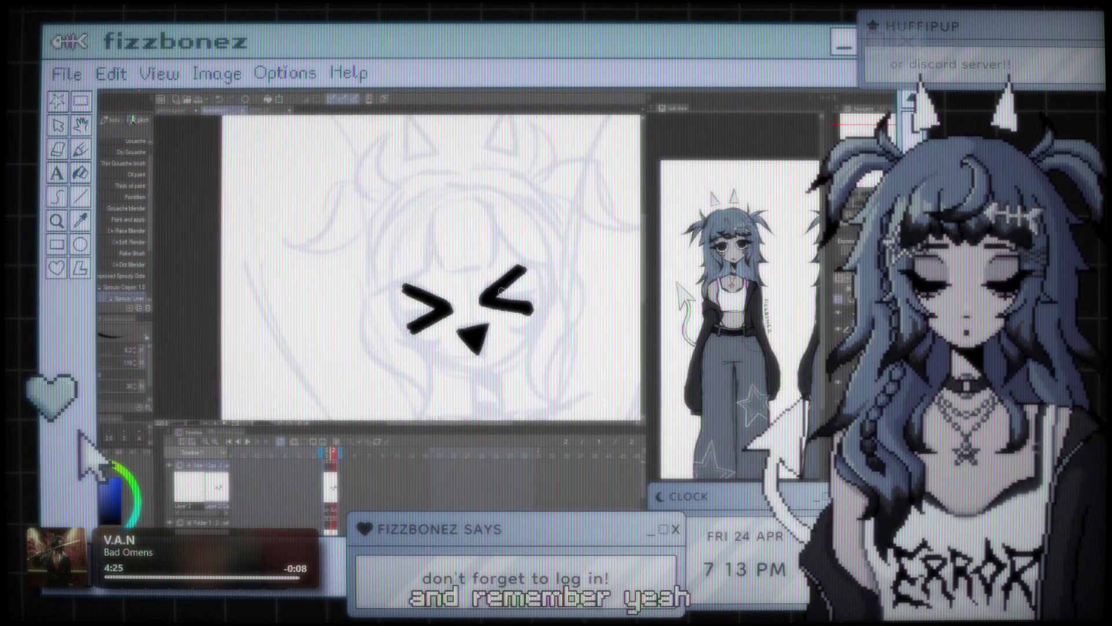
scroll(494, 286, up, 1)
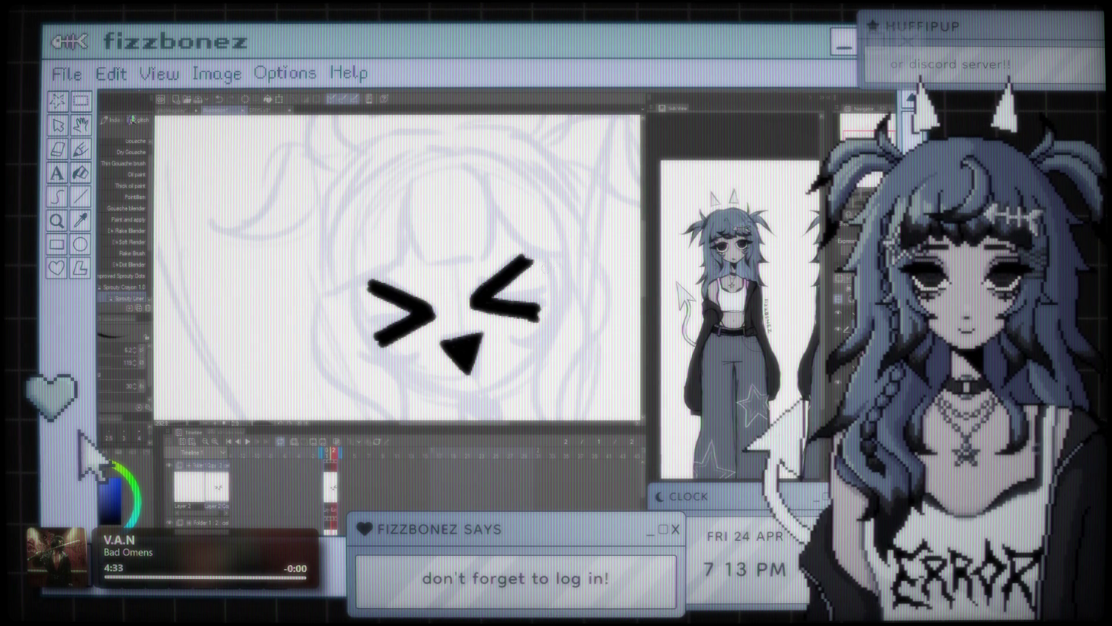
key(ctrl+0)
scroll(400, 267, up, 5)
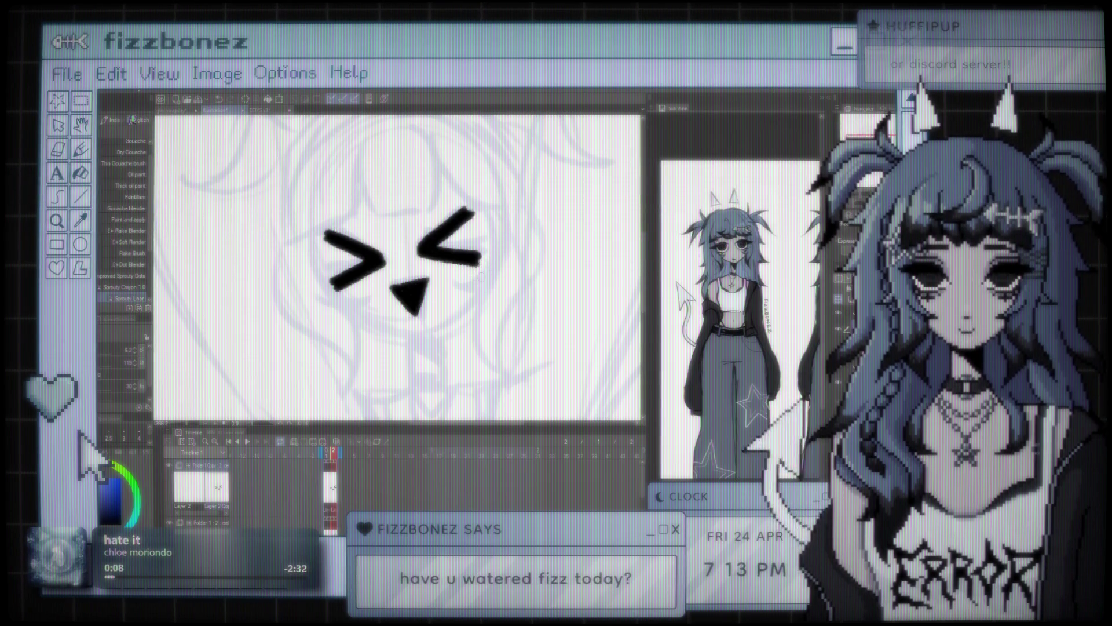
scroll(400, 267, down, 2)
scroll(400, 266, down, 1)
scroll(485, 330, down, 3)
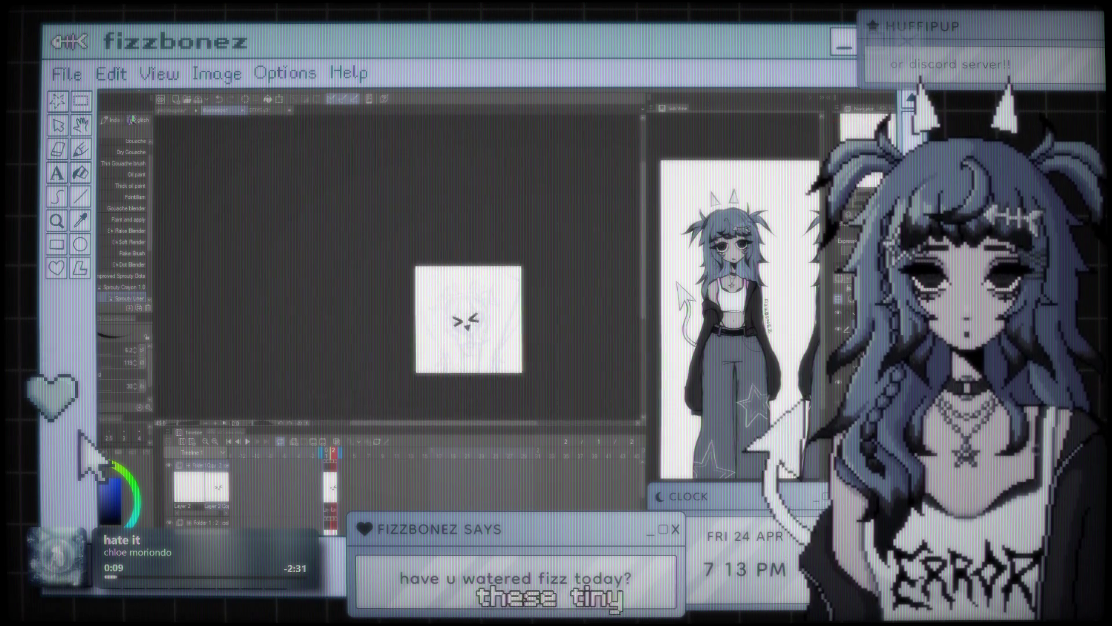
scroll(485, 330, down, 2)
scroll(486, 330, down, 2)
scroll(485, 330, down, 1)
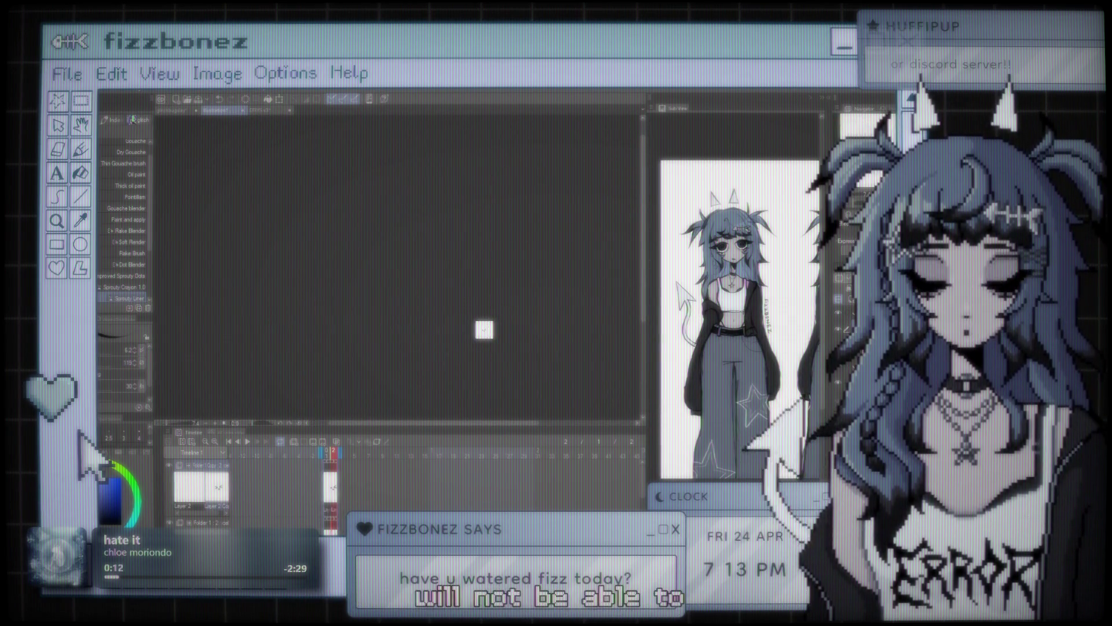
scroll(485, 331, up, 3)
scroll(486, 330, up, 1)
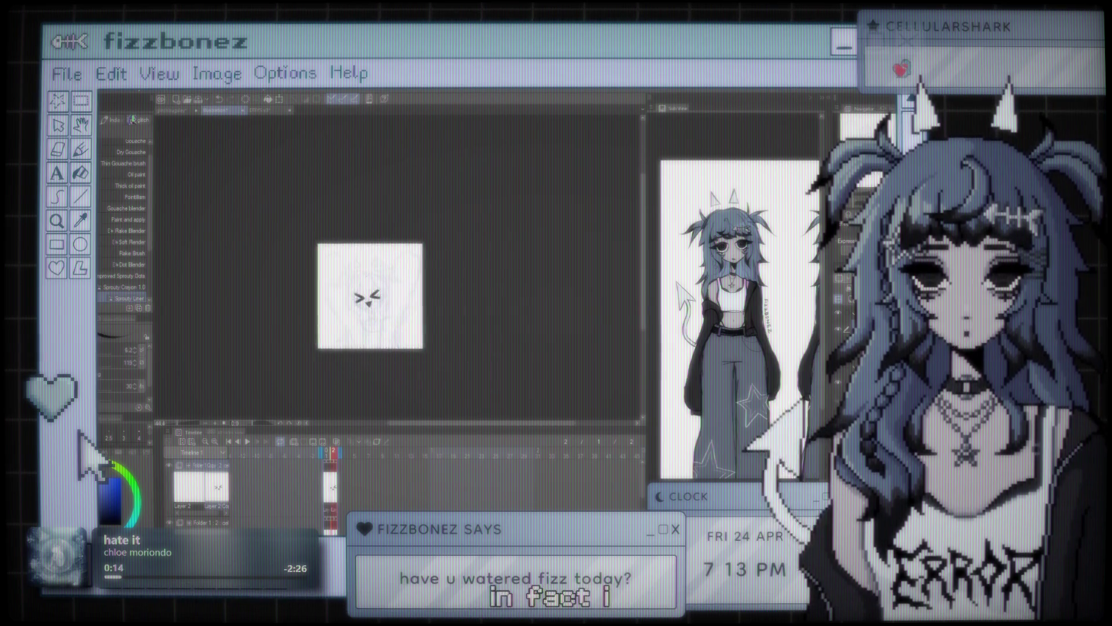
scroll(370, 290, up, 2)
scroll(422, 285, up, 1)
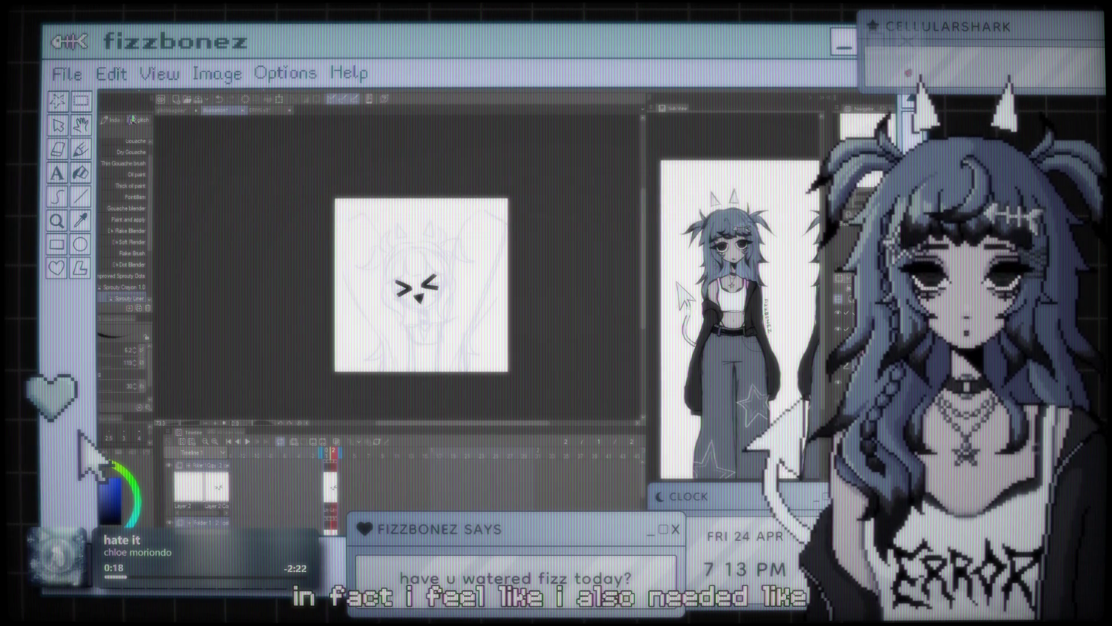
On frame 1, enlarge the blue sketch and nudge it up and right, then compare frames
key(Left)
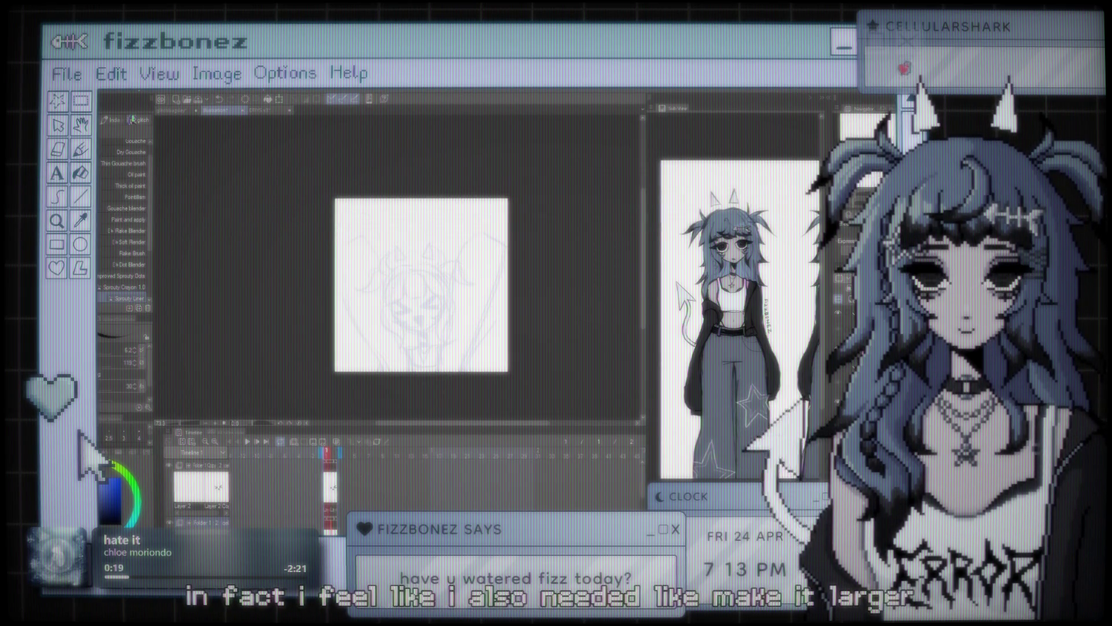
key(ctrl+plus)
key(ctrl+t)
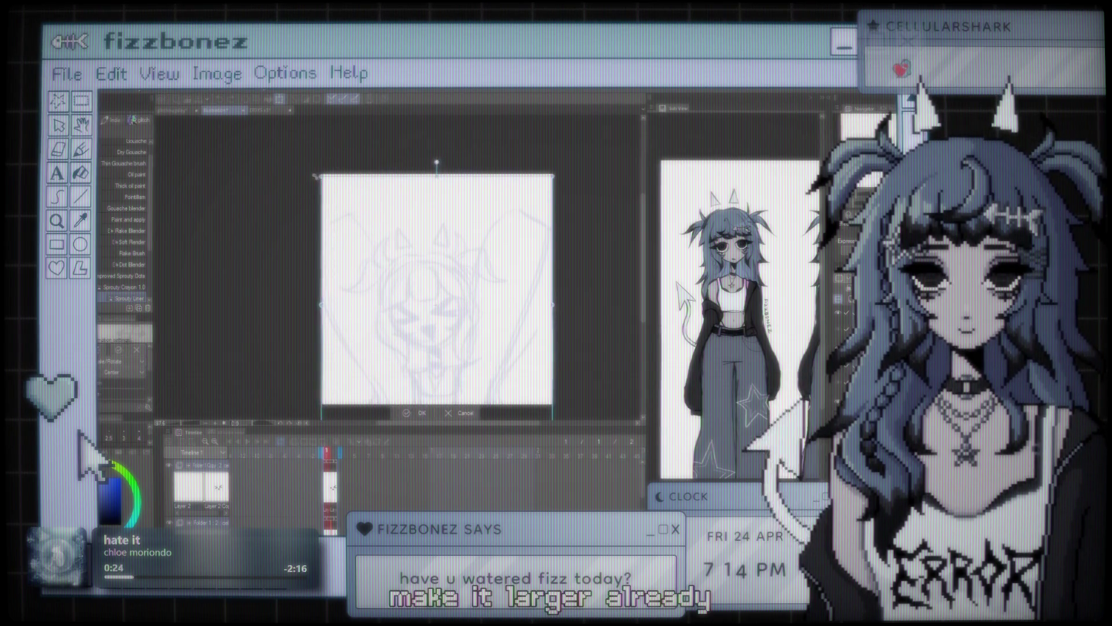
drag(331, 187, 312, 167)
drag(469, 241, 481, 246)
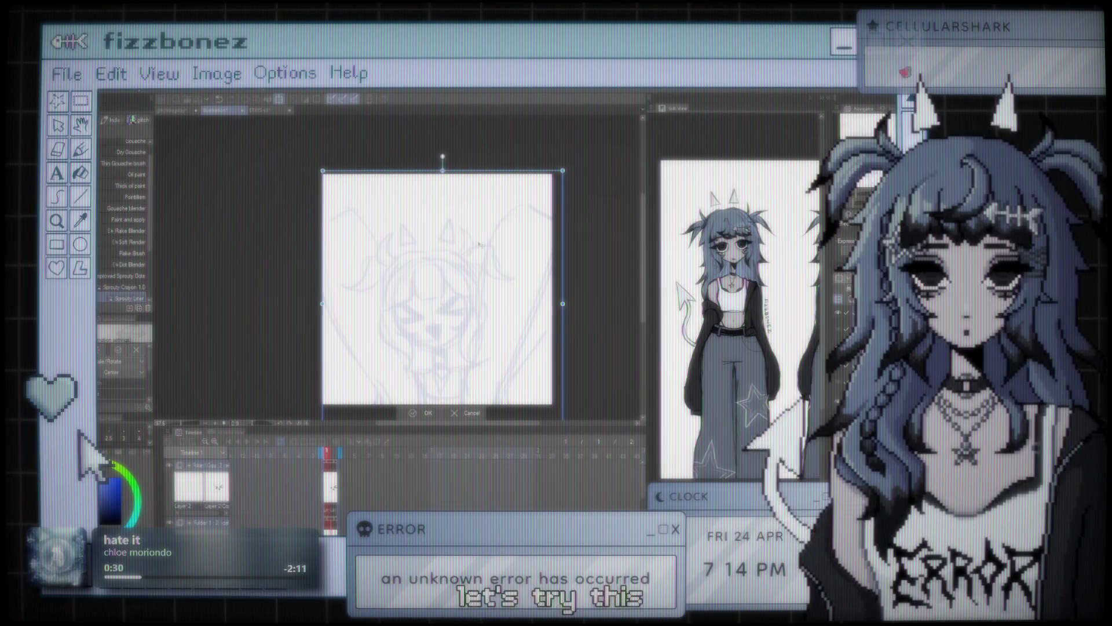
drag(481, 246, 479, 242)
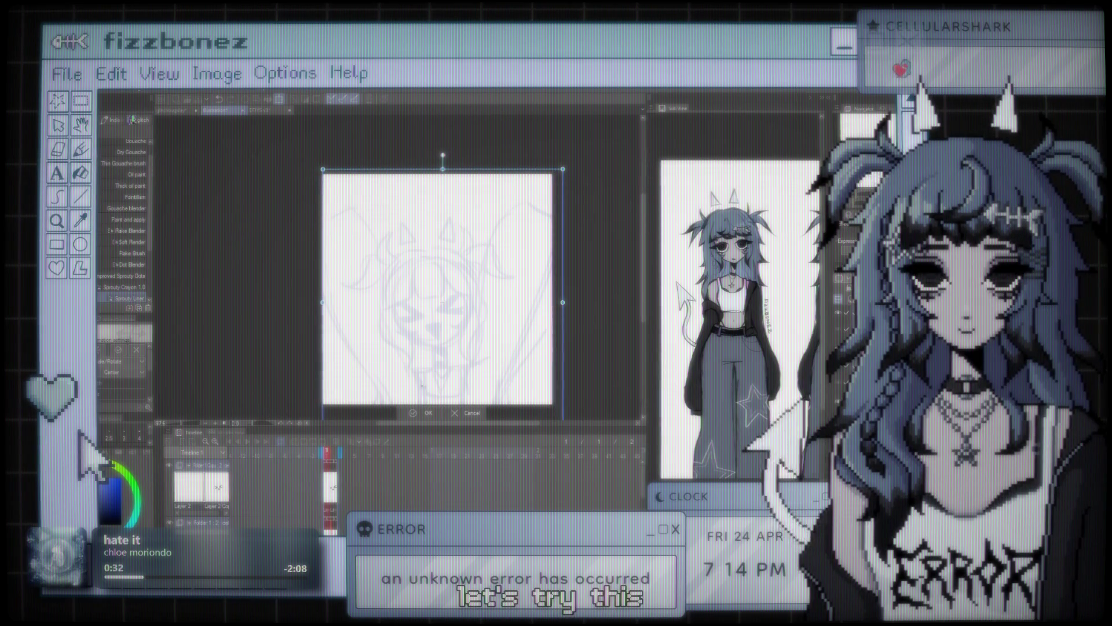
click(421, 413)
click(335, 456)
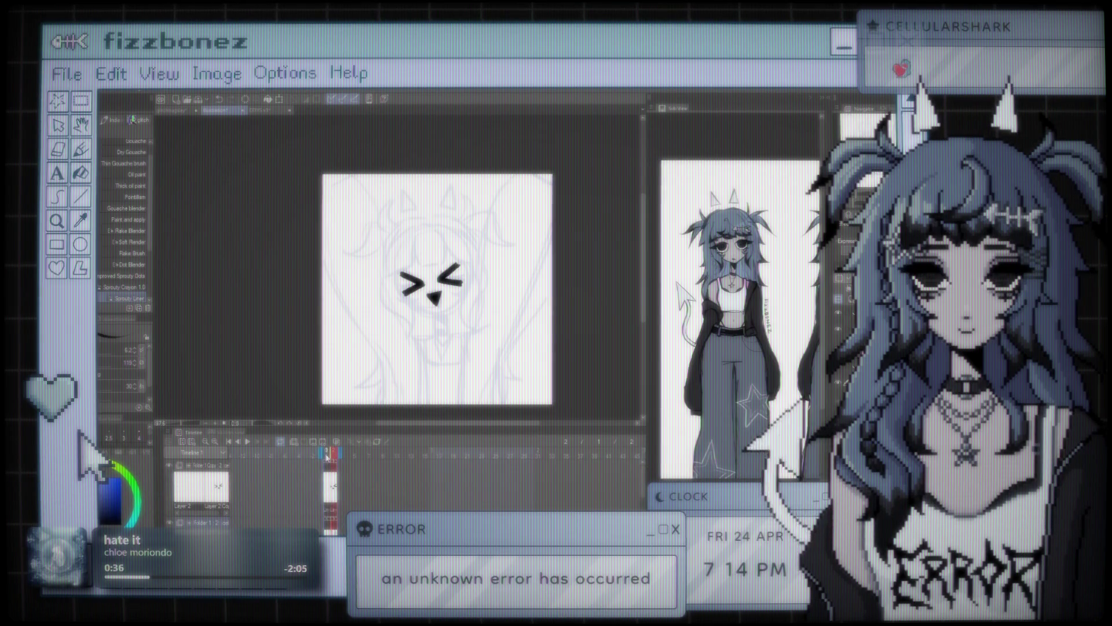
click(327, 457)
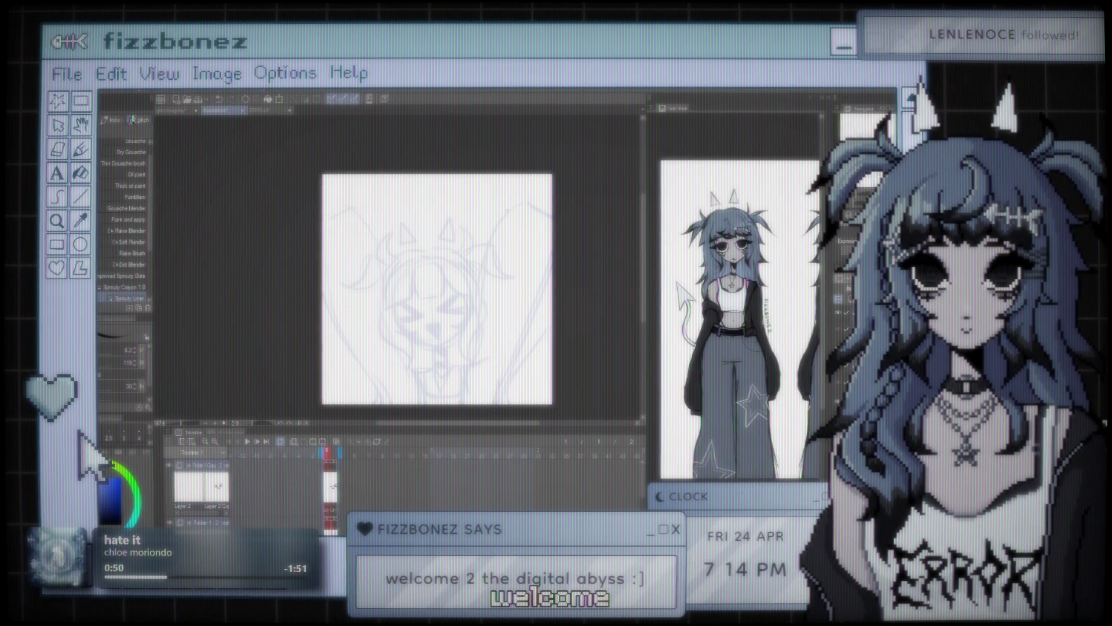
key(k)
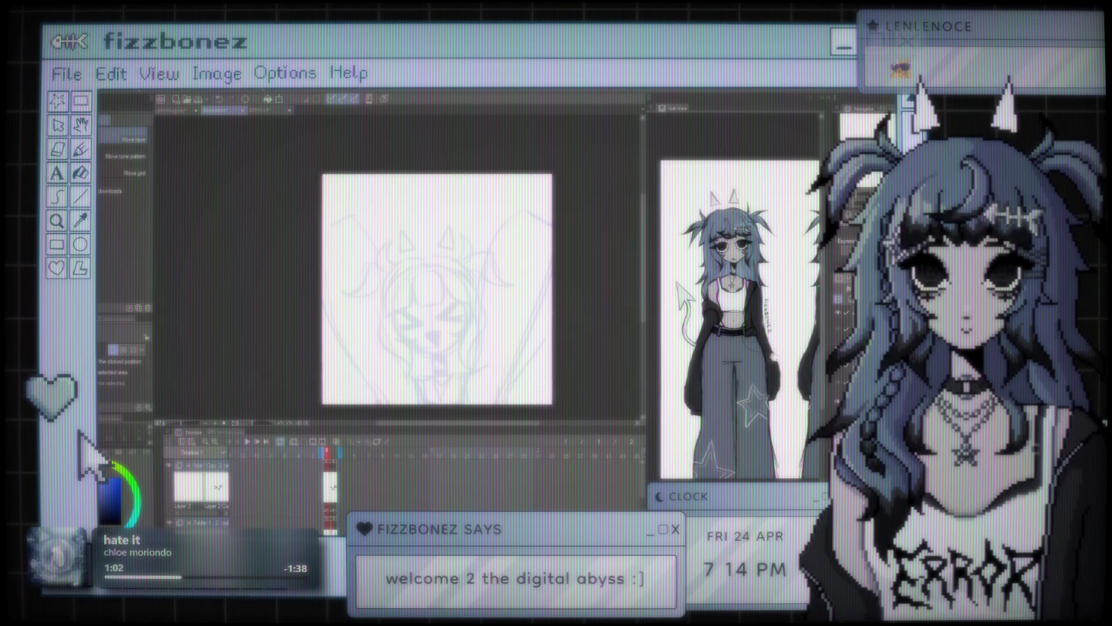
click(334, 456)
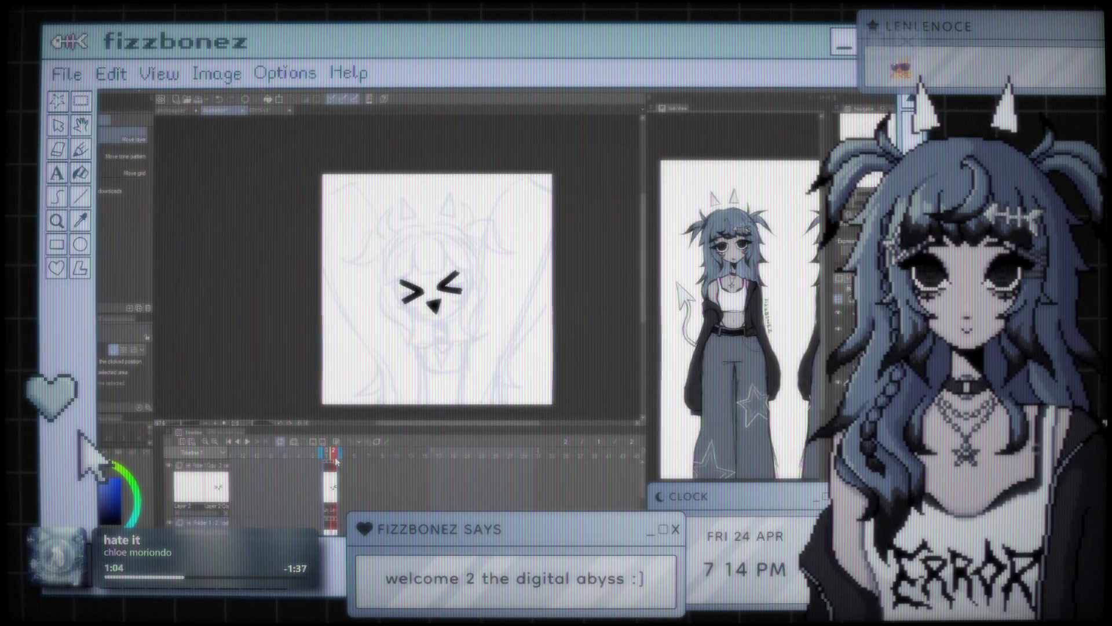
click(328, 456)
click(335, 456)
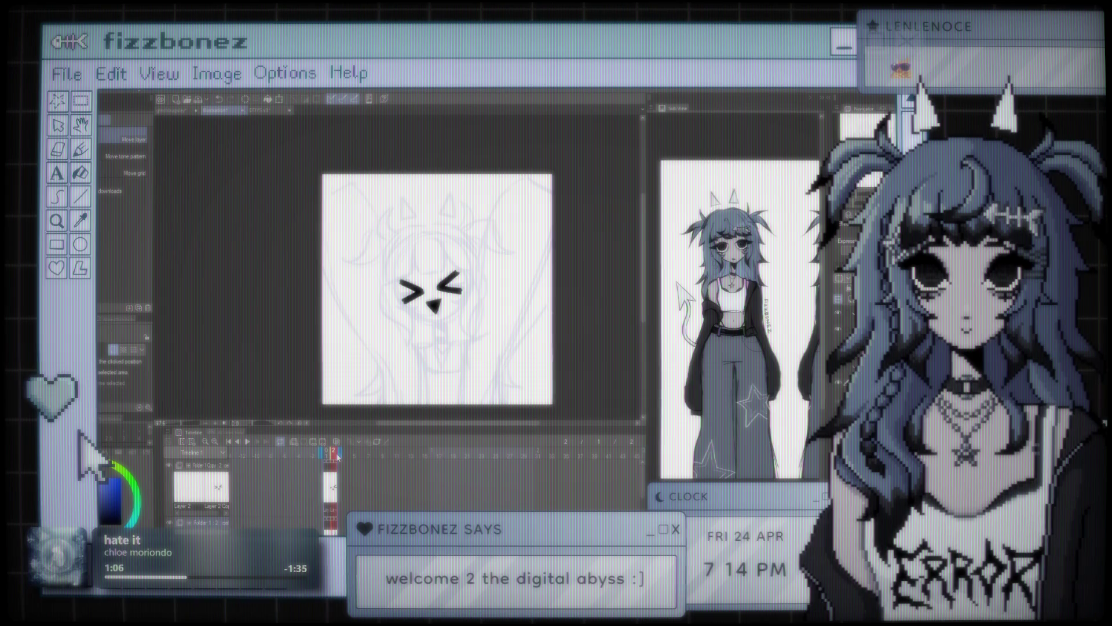
click(326, 456)
click(334, 456)
click(248, 442)
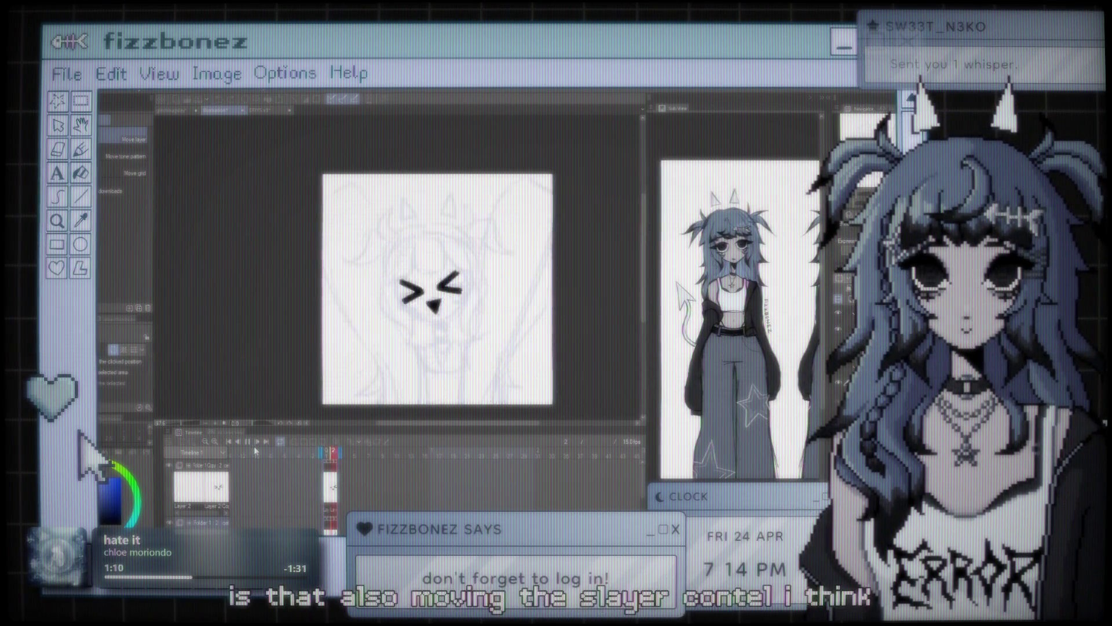
click(254, 443)
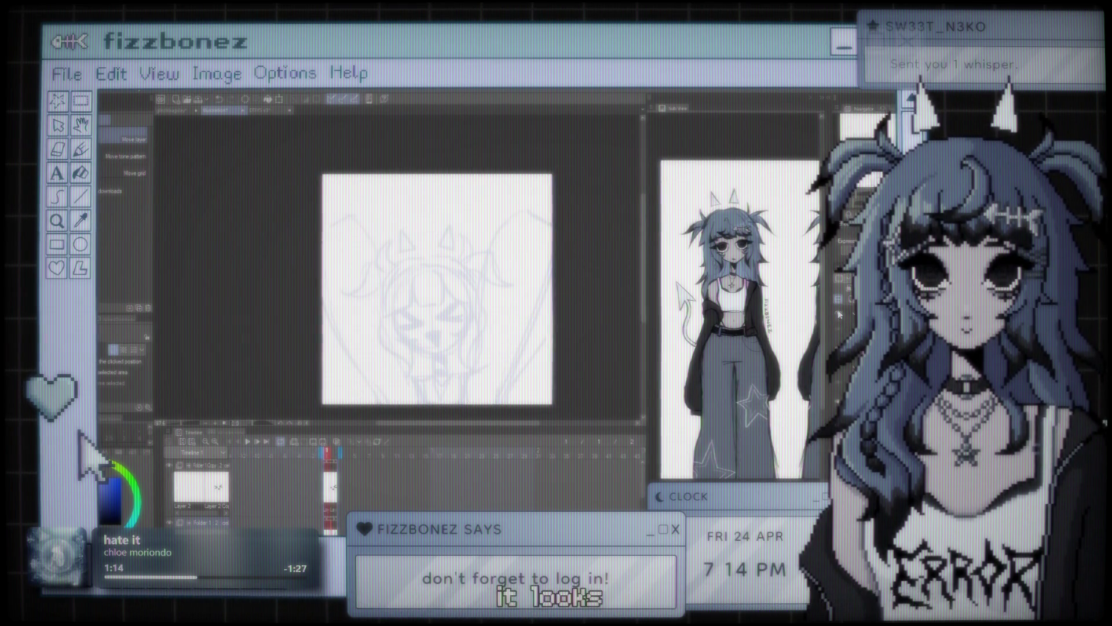
click(248, 442)
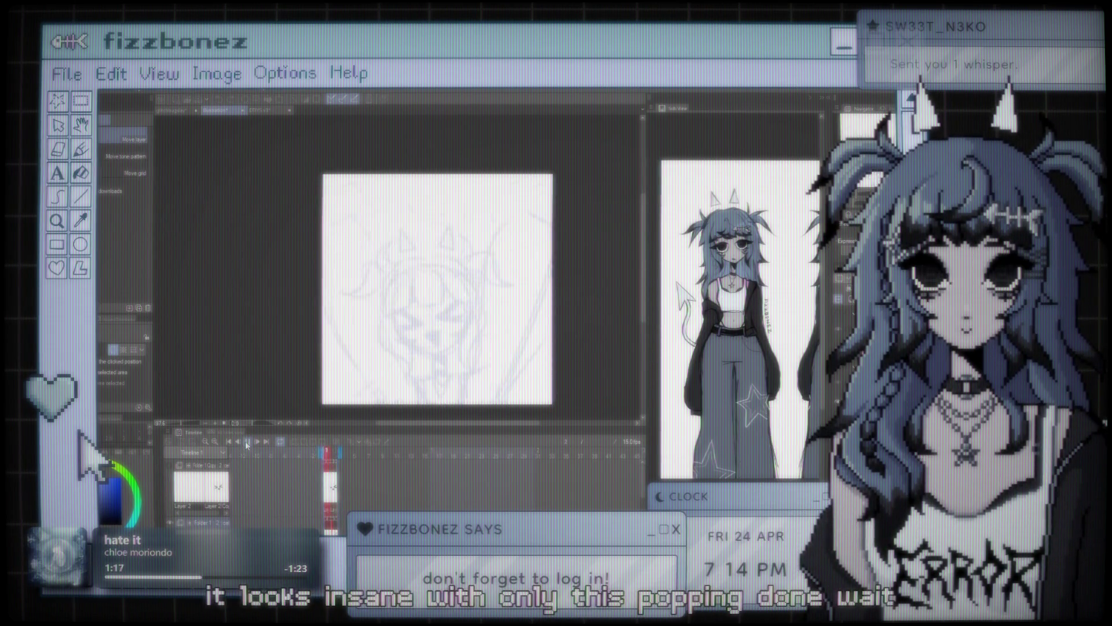
click(247, 442)
drag(328, 455, 333, 455)
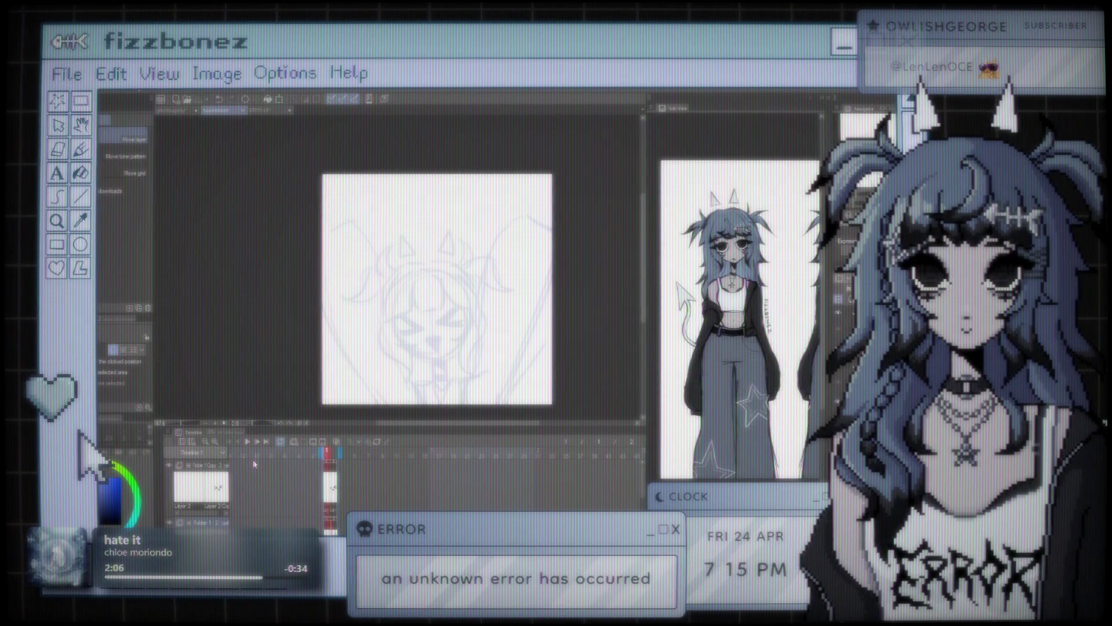
Return to the sketch document and advance to frame 2 with the >_< face
key(ctrl+Tab)
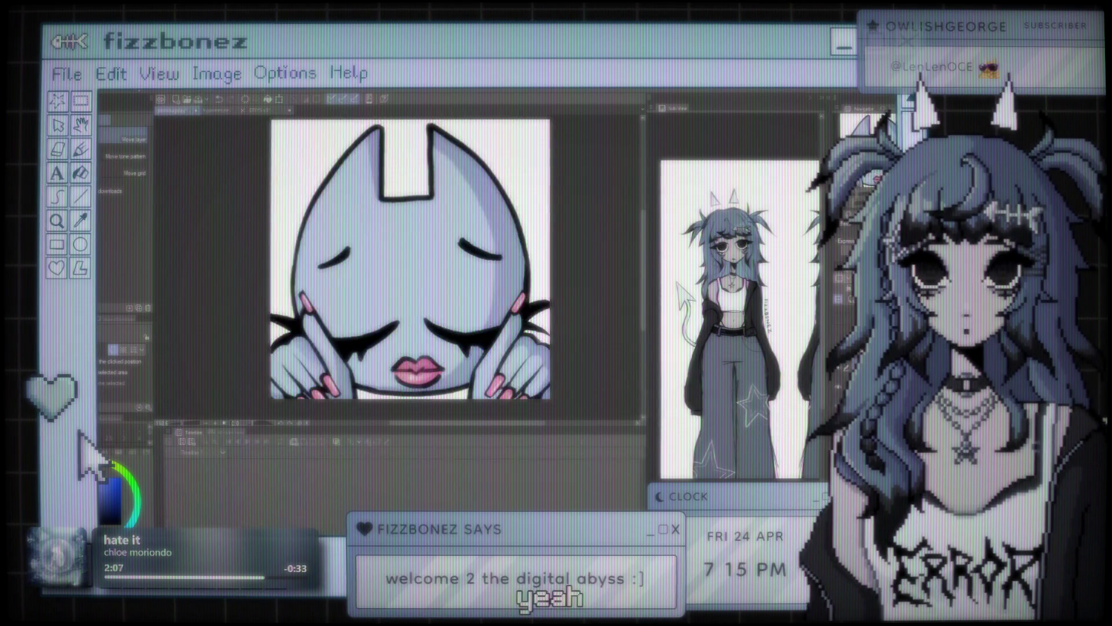
click(224, 111)
scroll(453, 303, up, 3)
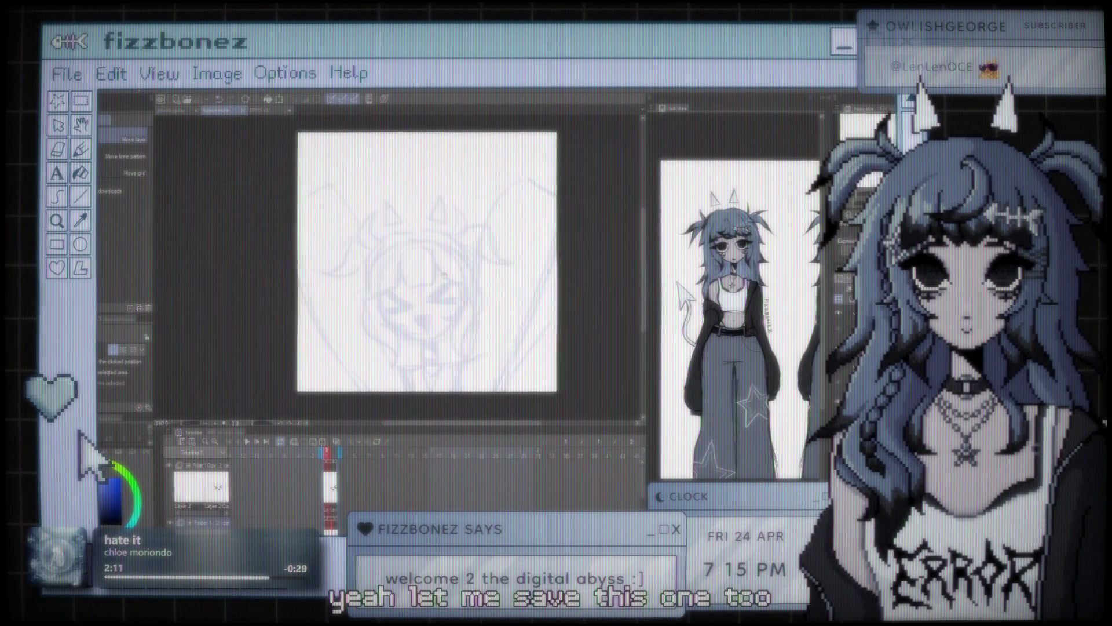
key(space)
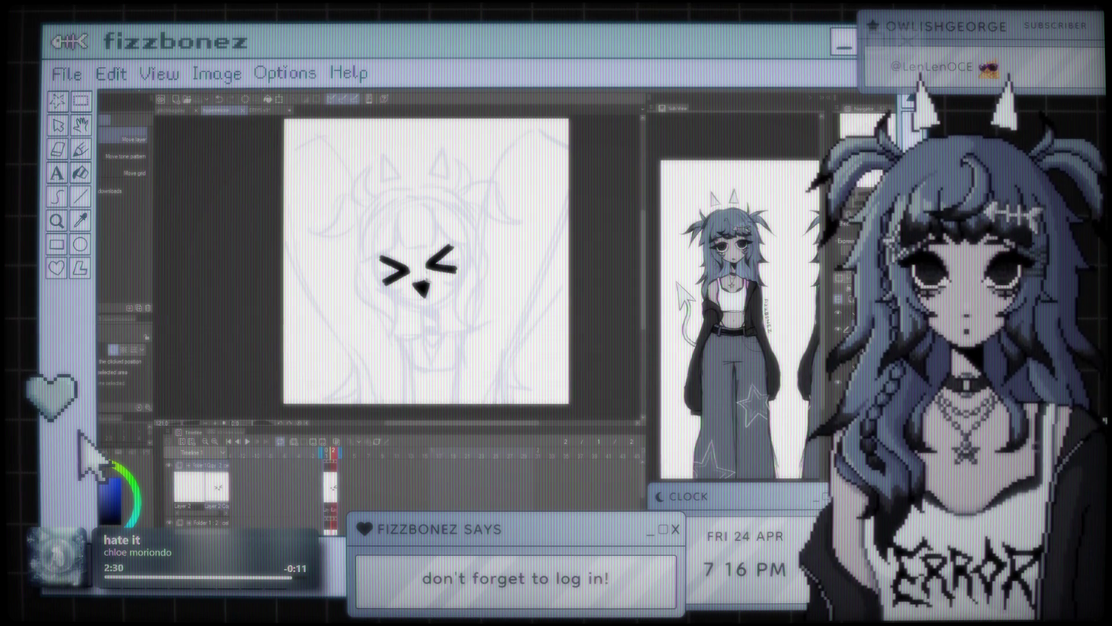
scroll(479, 235, down, 1)
scroll(479, 234, up, 1)
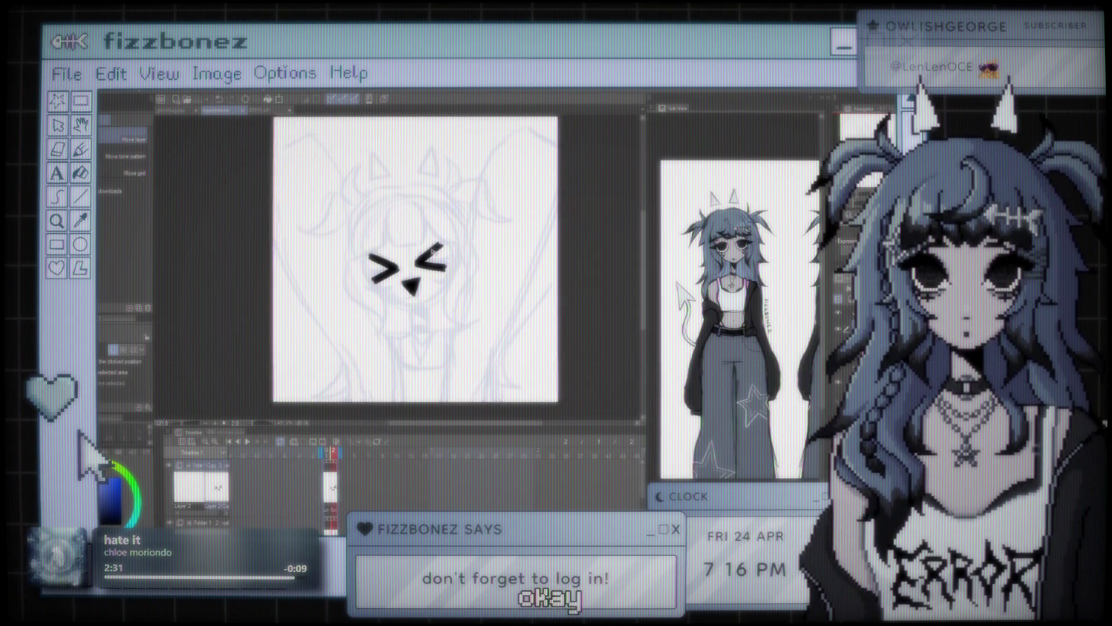
scroll(432, 252, down, 2)
scroll(432, 252, down, 1)
scroll(425, 253, up, 1)
scroll(421, 254, up, 1)
scroll(412, 254, up, 2)
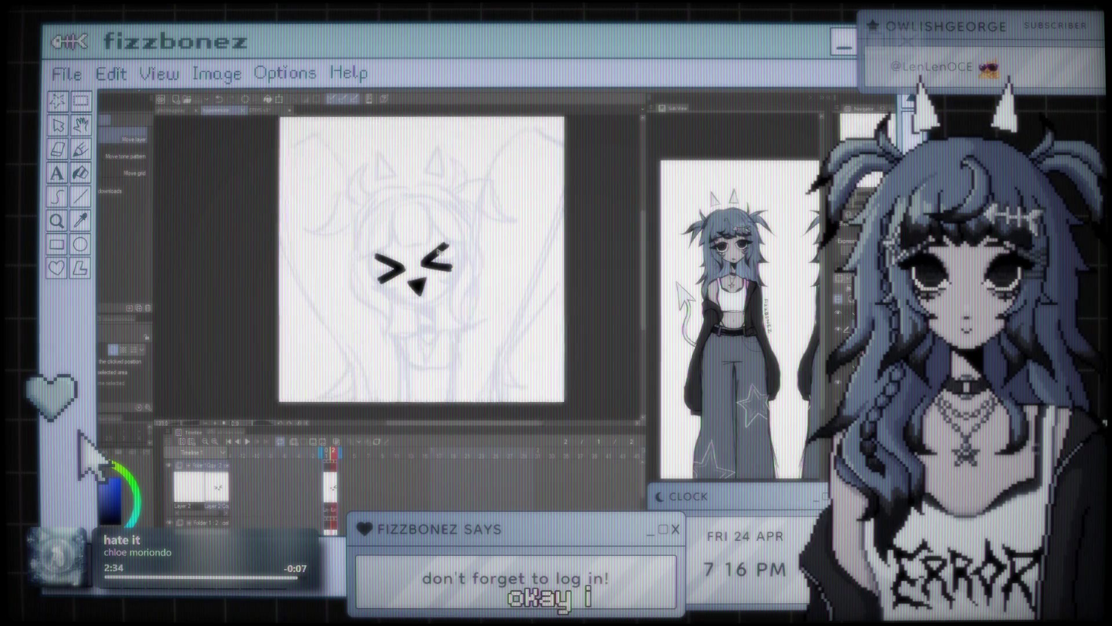
scroll(412, 253, down, 1)
scroll(429, 249, up, 1)
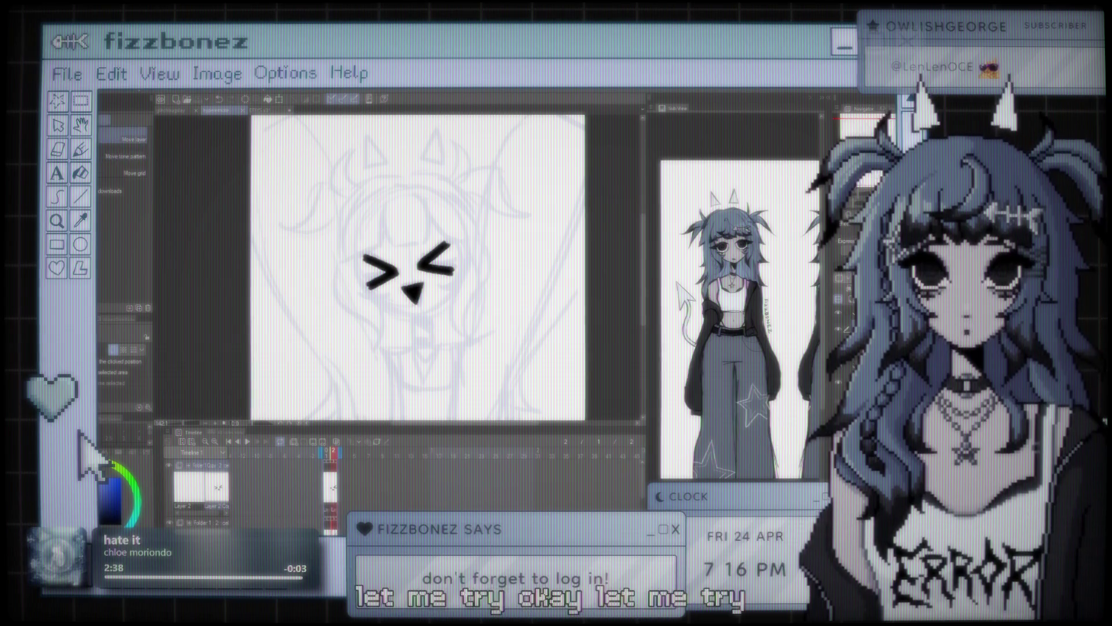
With the inking brush, draw the head outline and bangs in bold black above the >_< face
key(b)
key(ctrl+z)
drag(385, 203, 425, 243)
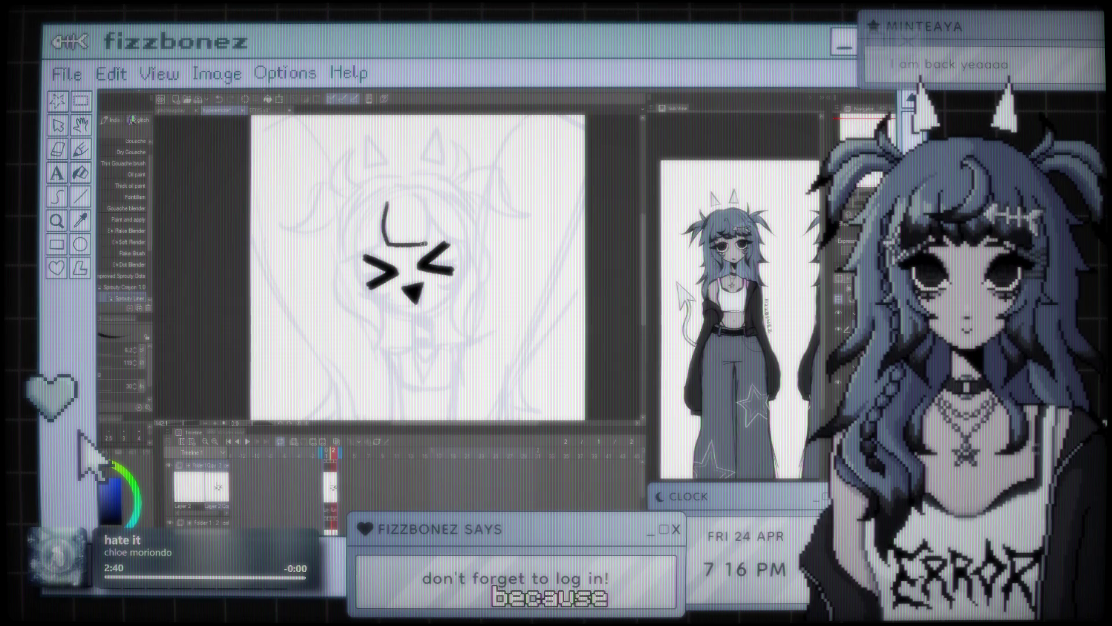
mouse_move(415, 195)
mouse_down()
mouse_move(430, 242)
mouse_move(379, 240)
mouse_move(340, 258)
mouse_up()
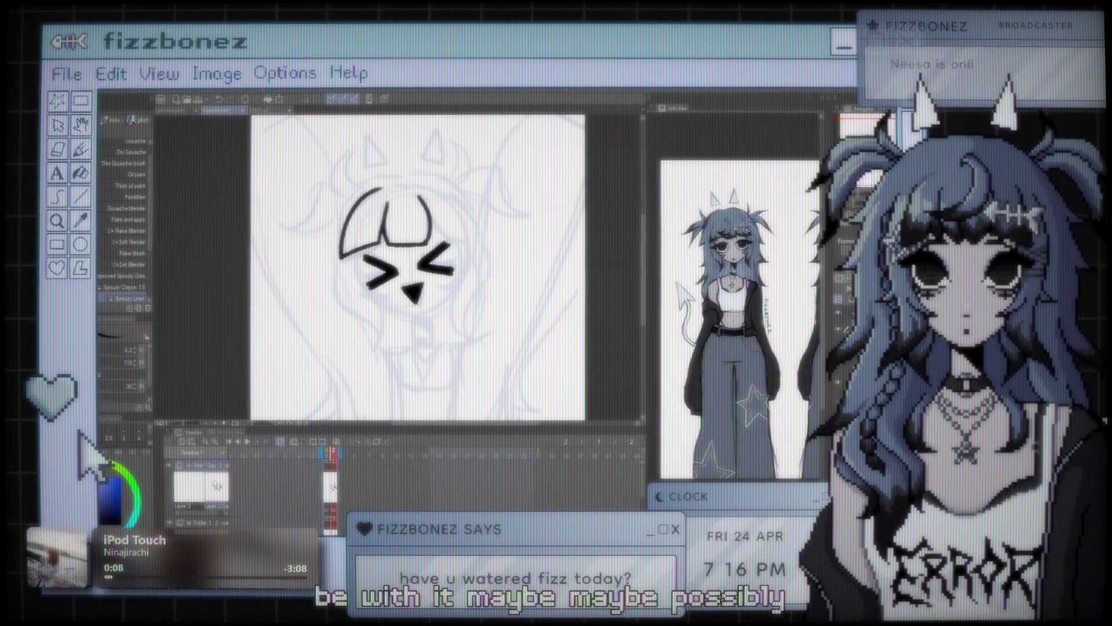
drag(417, 197, 478, 242)
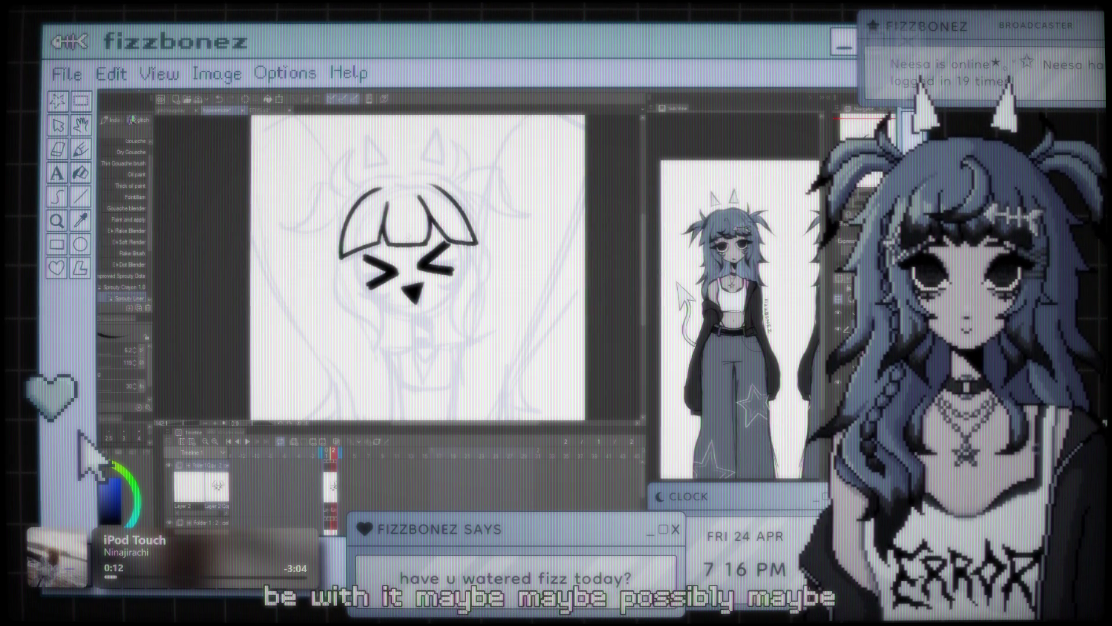
key(ctrl+minus)
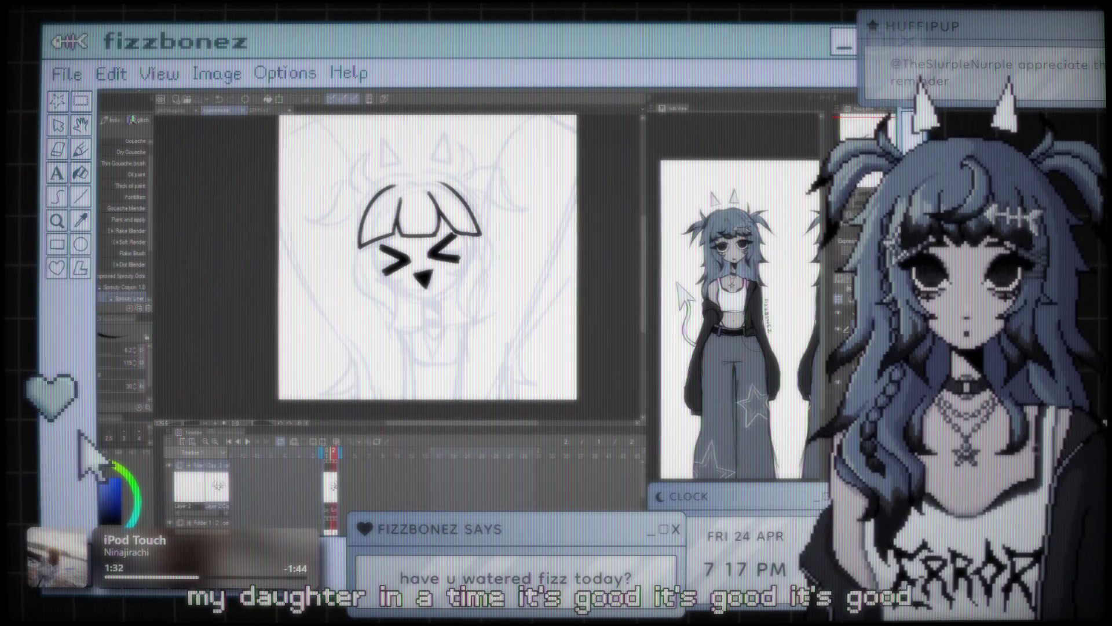
scroll(445, 185, up, 1)
scroll(444, 186, up, 1)
scroll(445, 185, up, 2)
scroll(444, 186, up, 1)
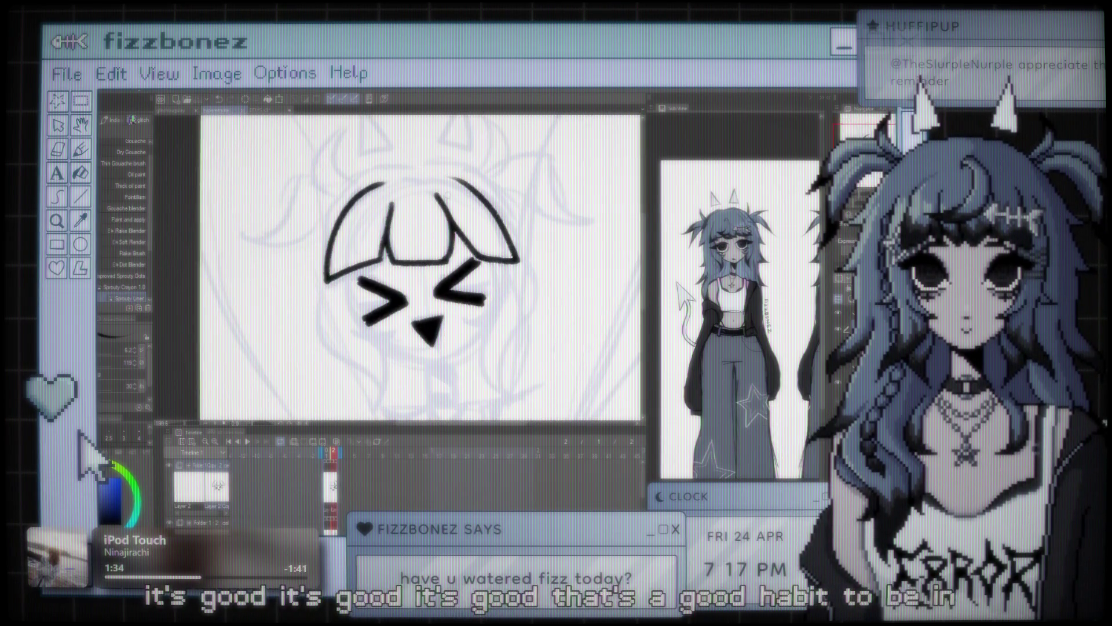
drag(429, 261, 452, 255)
mouse_move(498, 213)
mouse_down()
mouse_move(469, 196)
mouse_move(480, 212)
mouse_up()
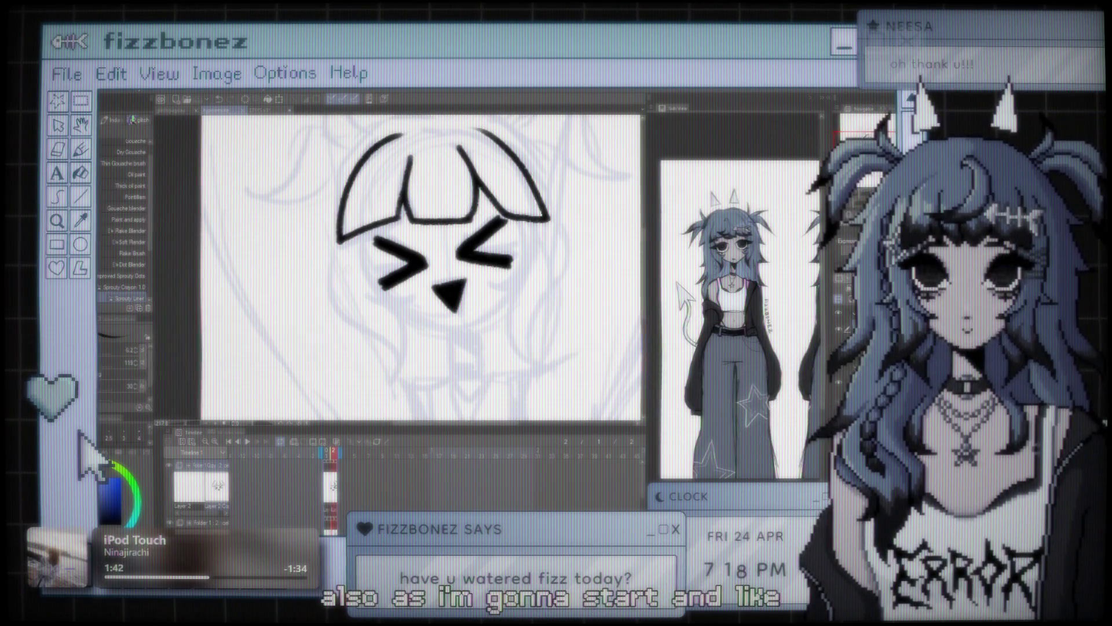
Ink a curving hair strand down the left side of the face, redoing strokes as needed
drag(359, 235, 406, 297)
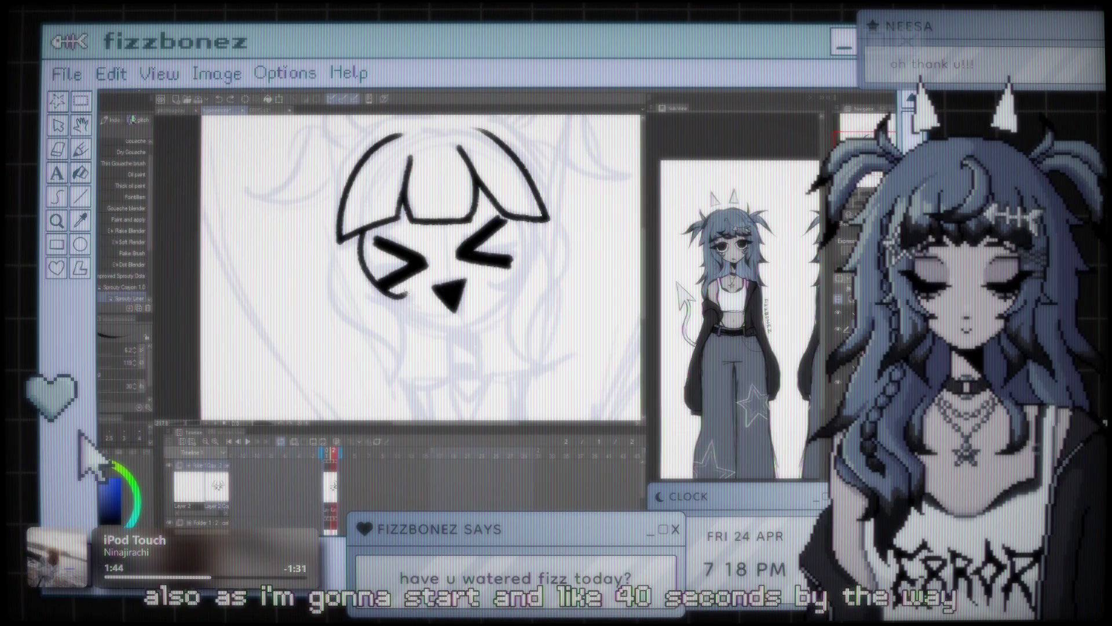
key(ctrl+z)
drag(364, 231, 360, 248)
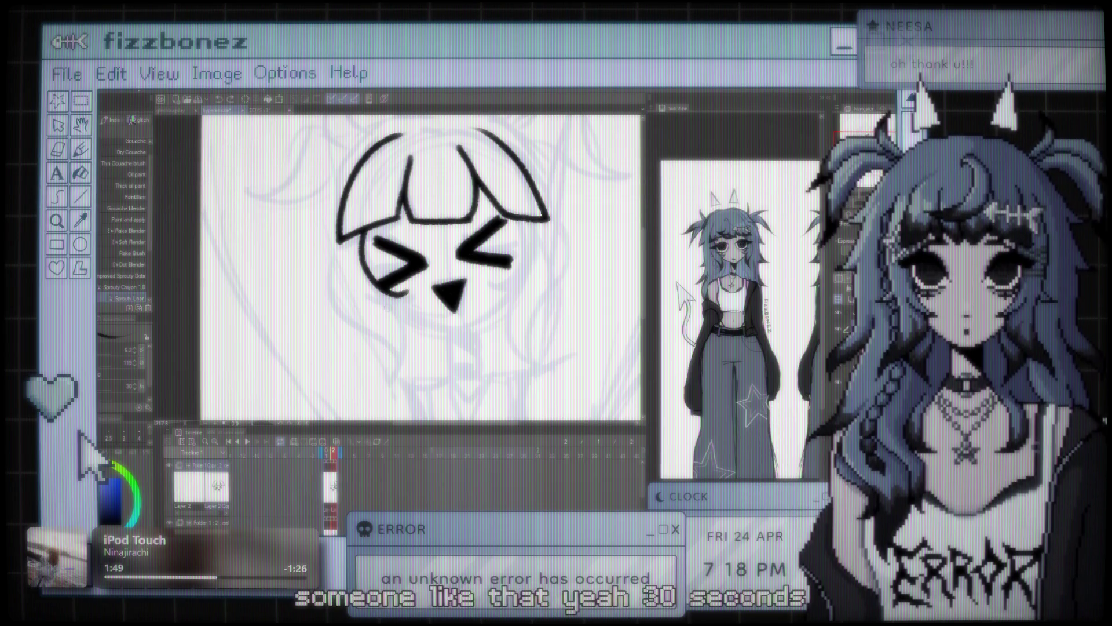
mouse_move(399, 294)
mouse_down()
mouse_move(390, 304)
mouse_move(388, 370)
mouse_up()
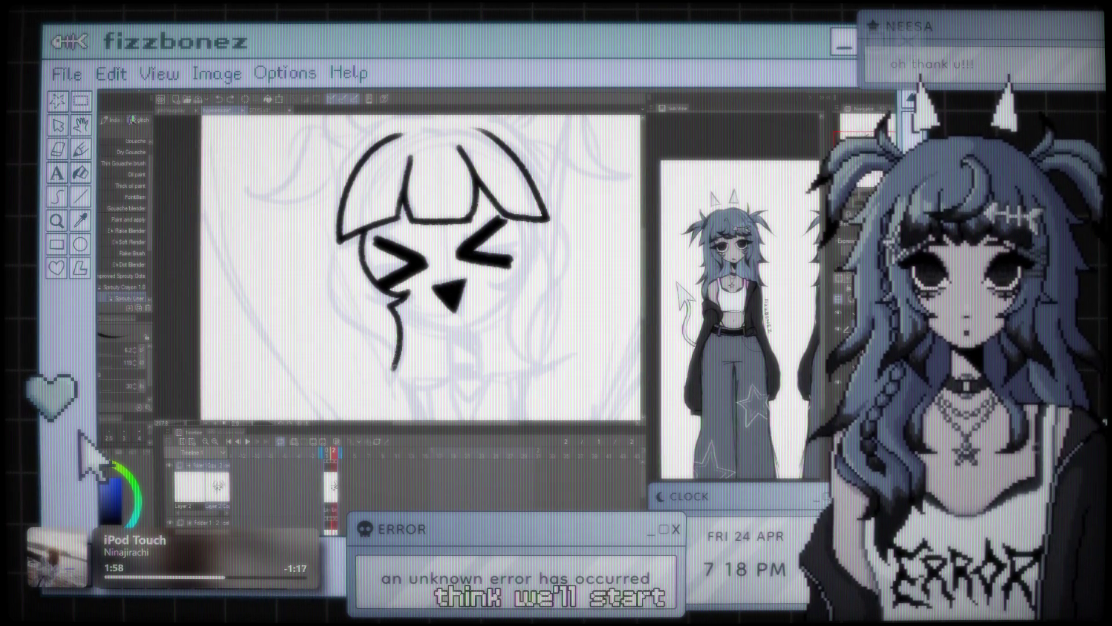
drag(350, 230, 360, 237)
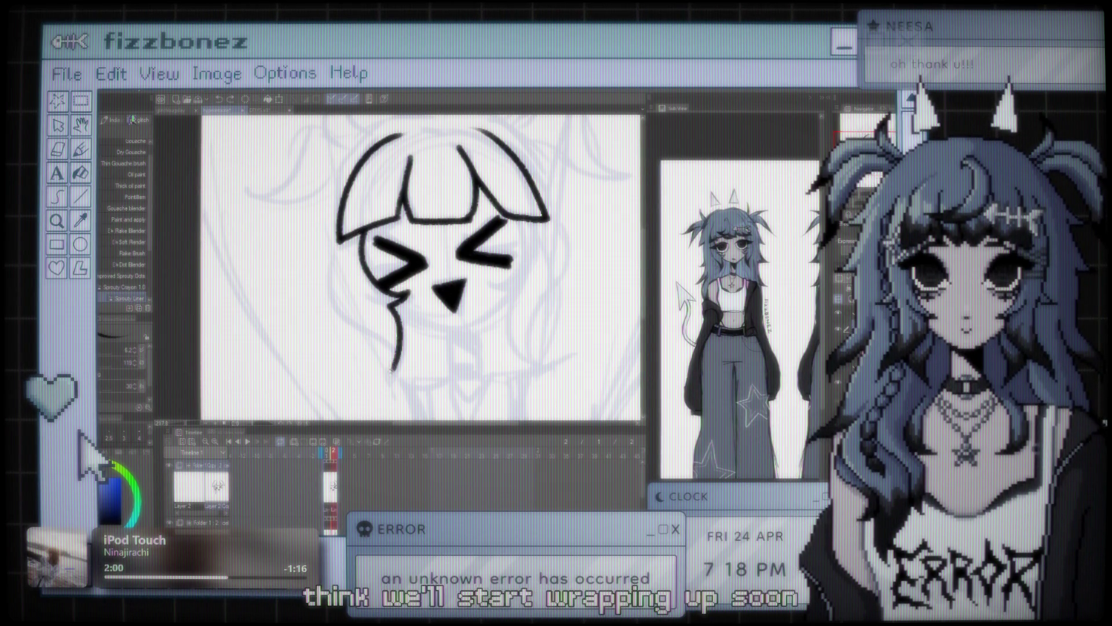
key(ctrl+z)
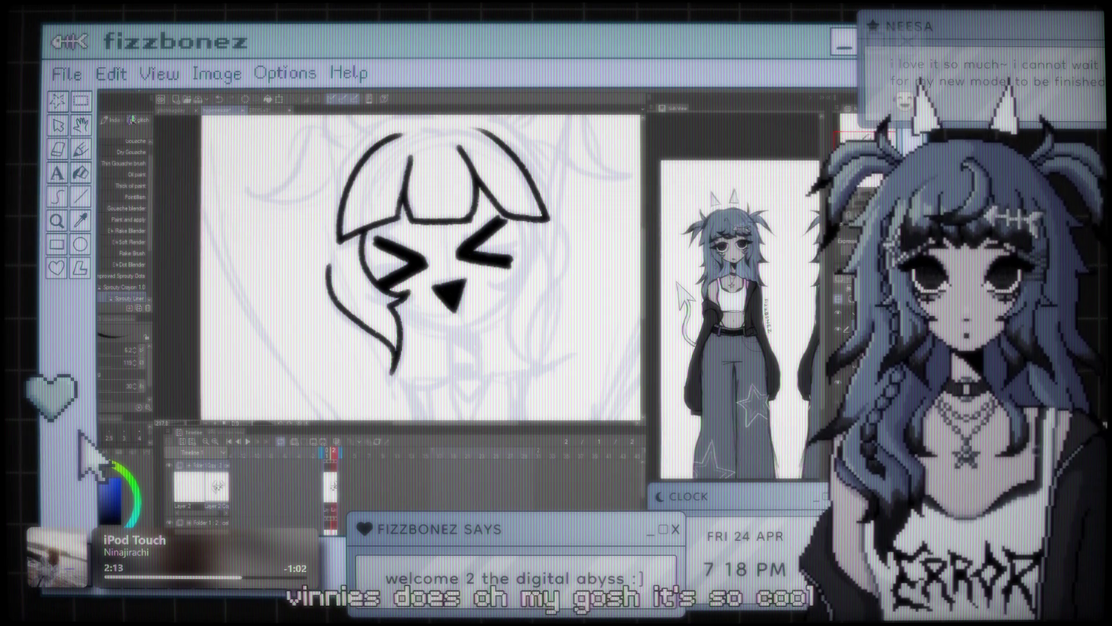
scroll(520, 263, down, 2)
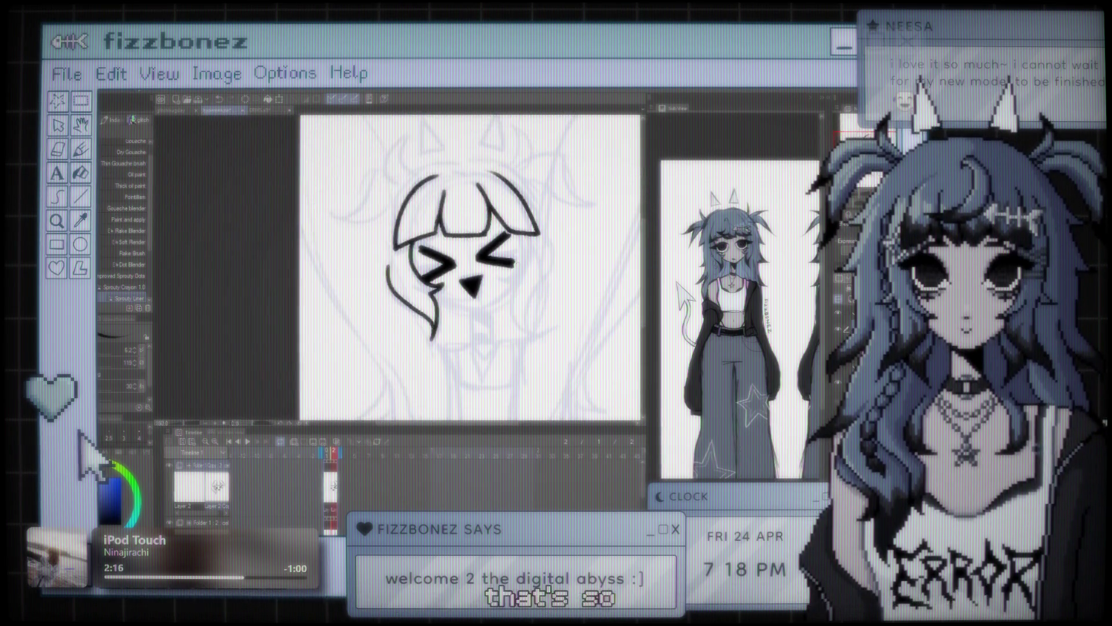
Ink a matching curved hair strand down the right side of the >_< face
scroll(456, 257, down, 1)
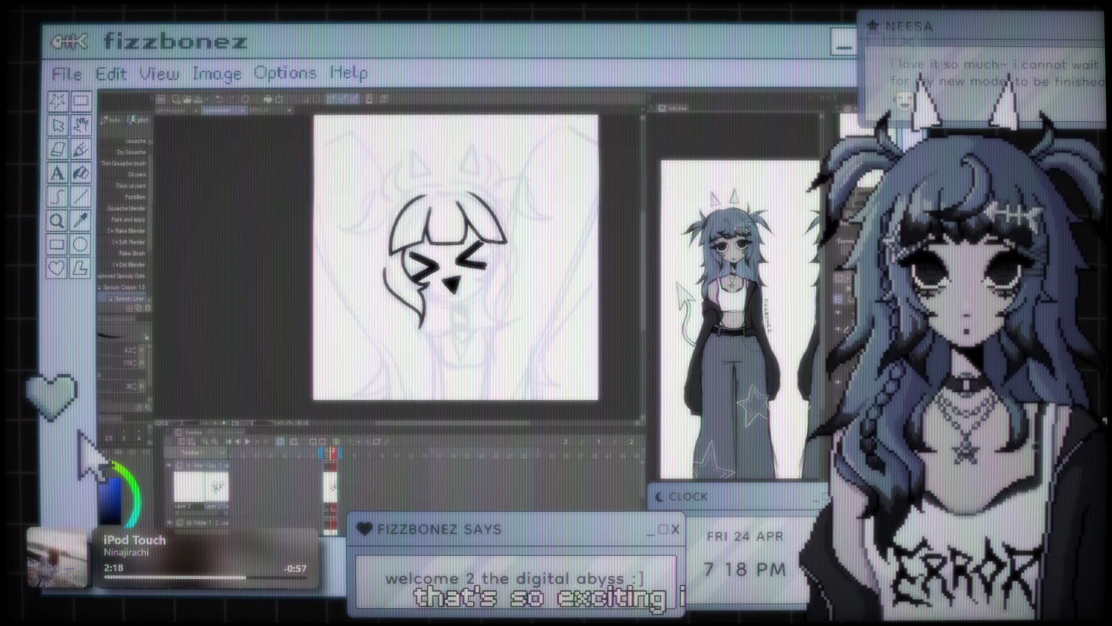
scroll(498, 243, up, 1)
scroll(498, 243, up, 1)
scroll(498, 243, up, 1)
scroll(498, 243, up, 1)
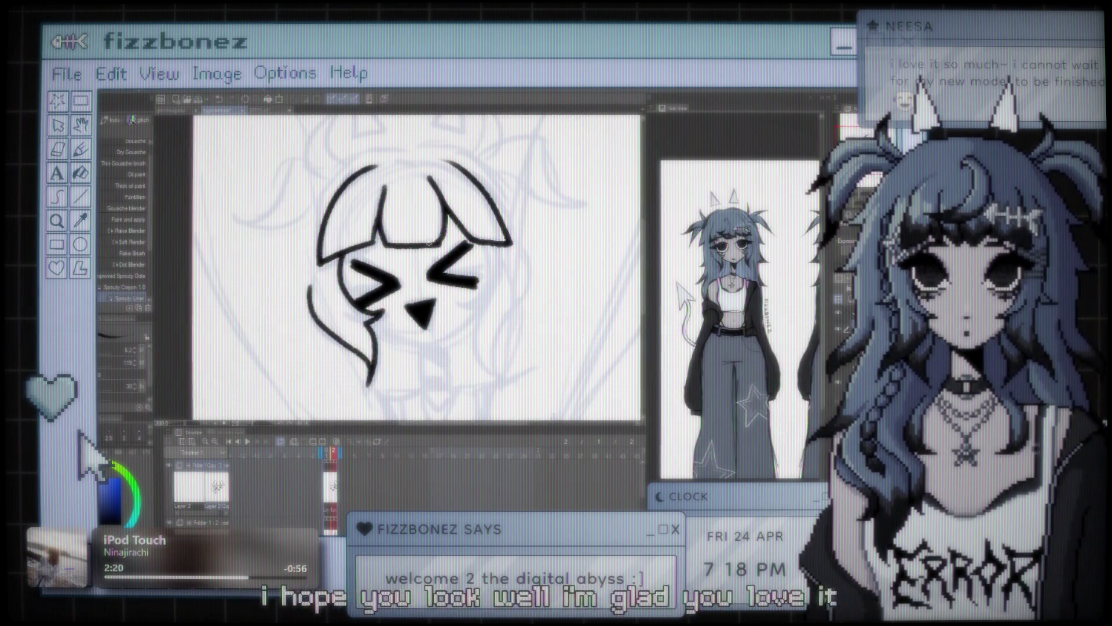
scroll(733, 318, up, 2)
scroll(732, 319, up, 1)
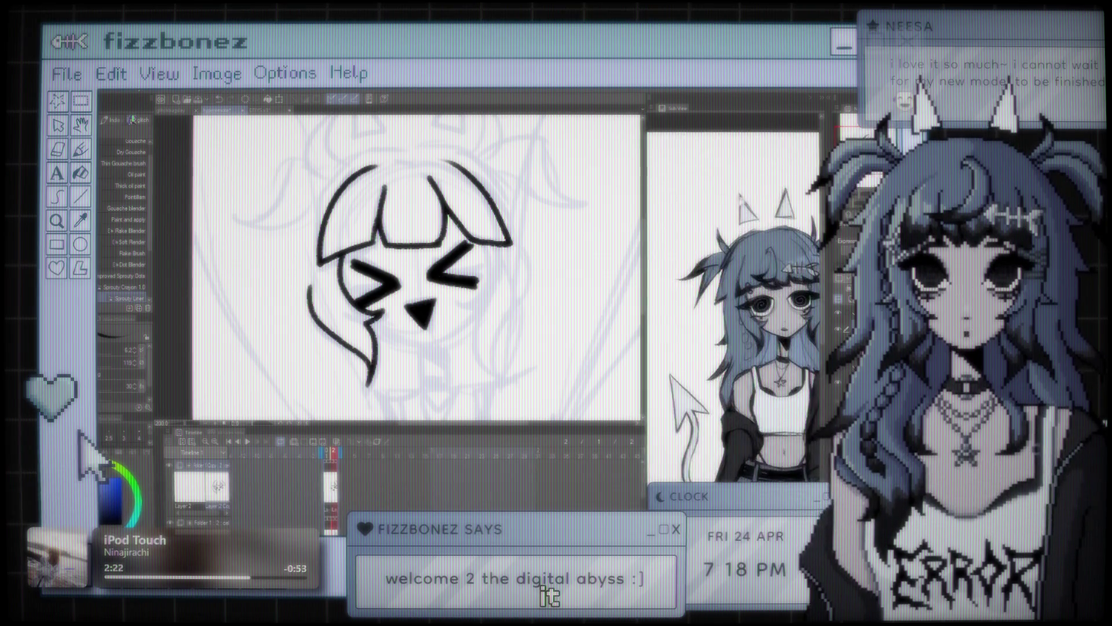
scroll(732, 318, down, 2)
scroll(733, 318, up, 1)
scroll(733, 319, up, 1)
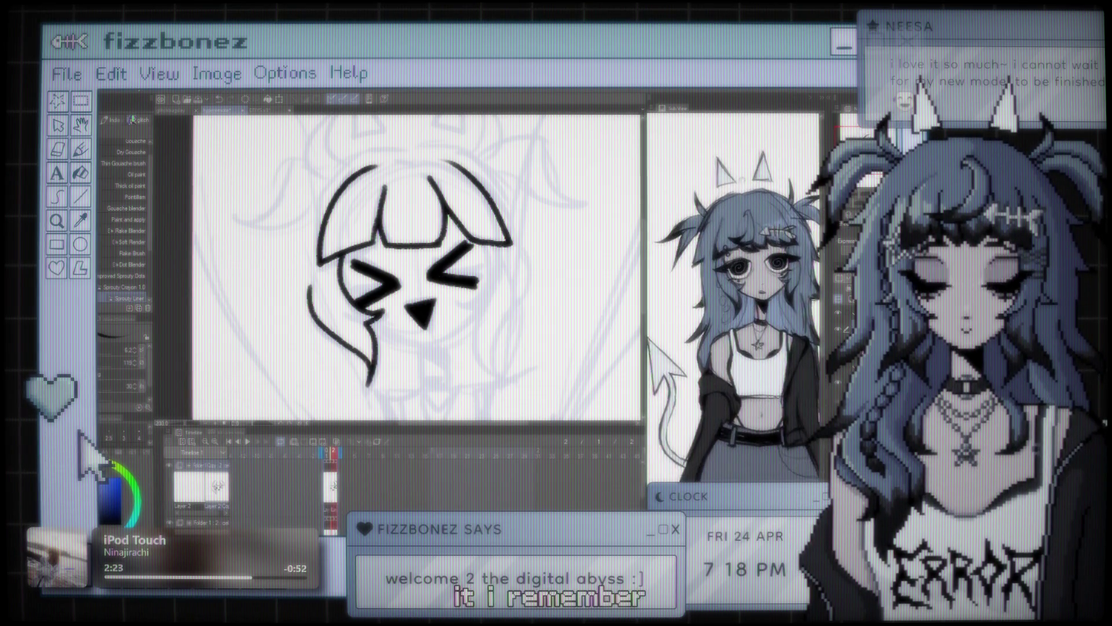
scroll(733, 307, up, 1)
scroll(399, 267, up, 1)
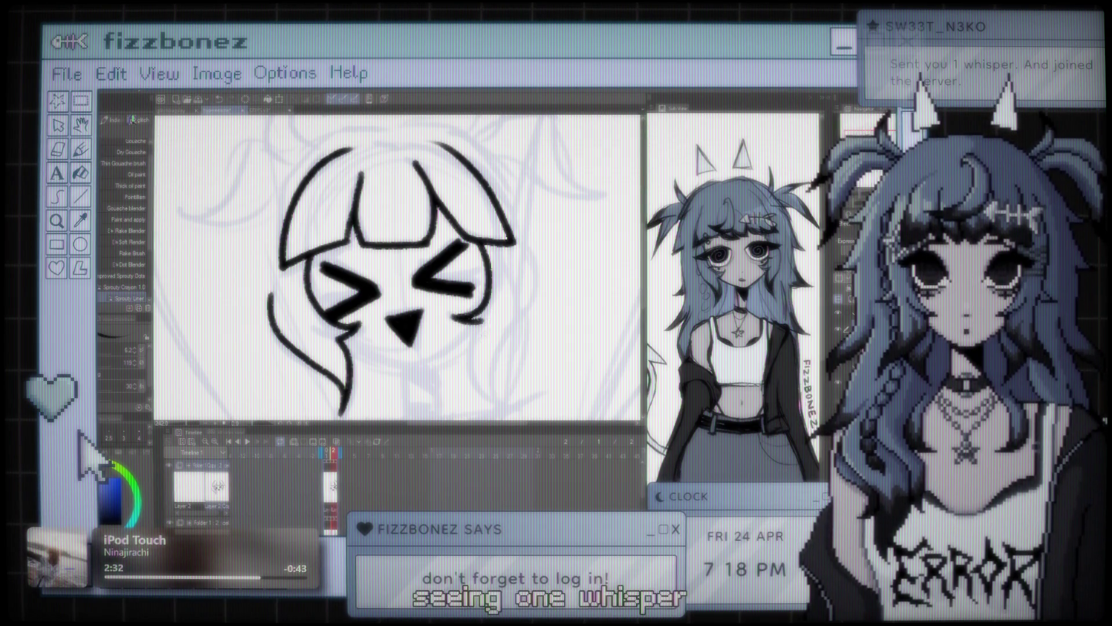
drag(463, 345, 478, 394)
key(ctrl+z)
drag(476, 348, 491, 399)
drag(508, 250, 482, 354)
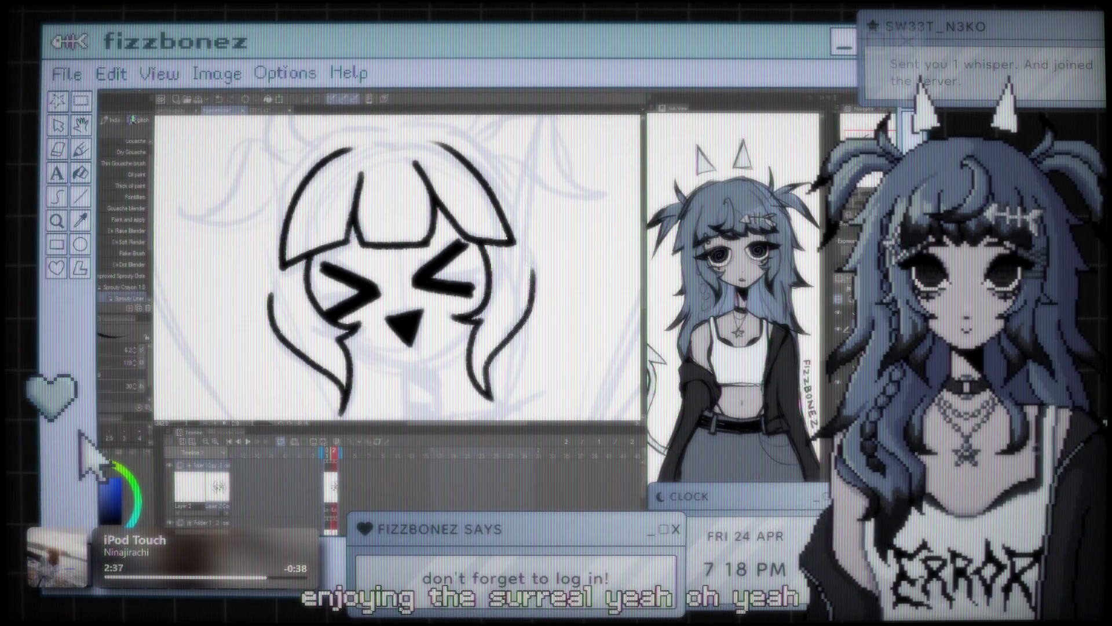
Flip to another frame and back to frame 2 to compare the inked face
scroll(517, 278, down, 2)
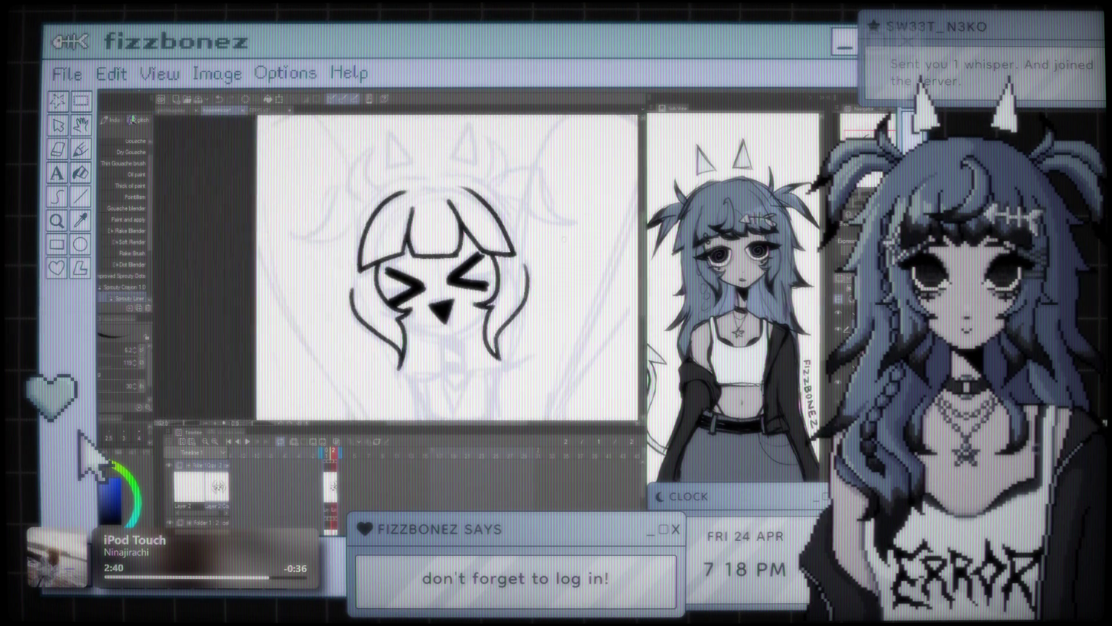
scroll(440, 267, down, 2)
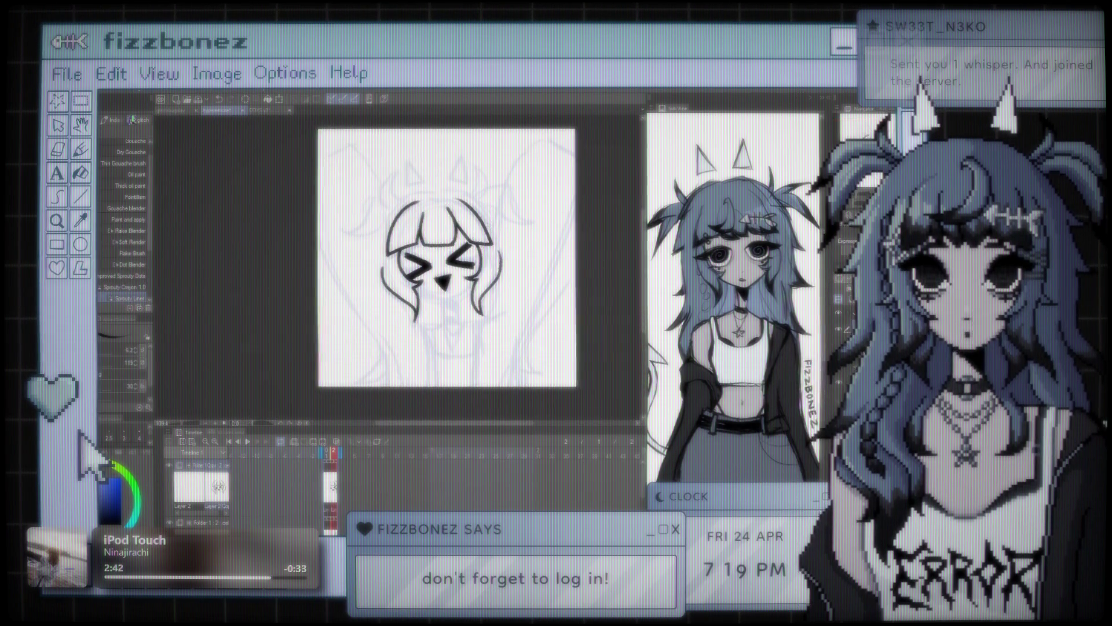
scroll(453, 252, up, 2)
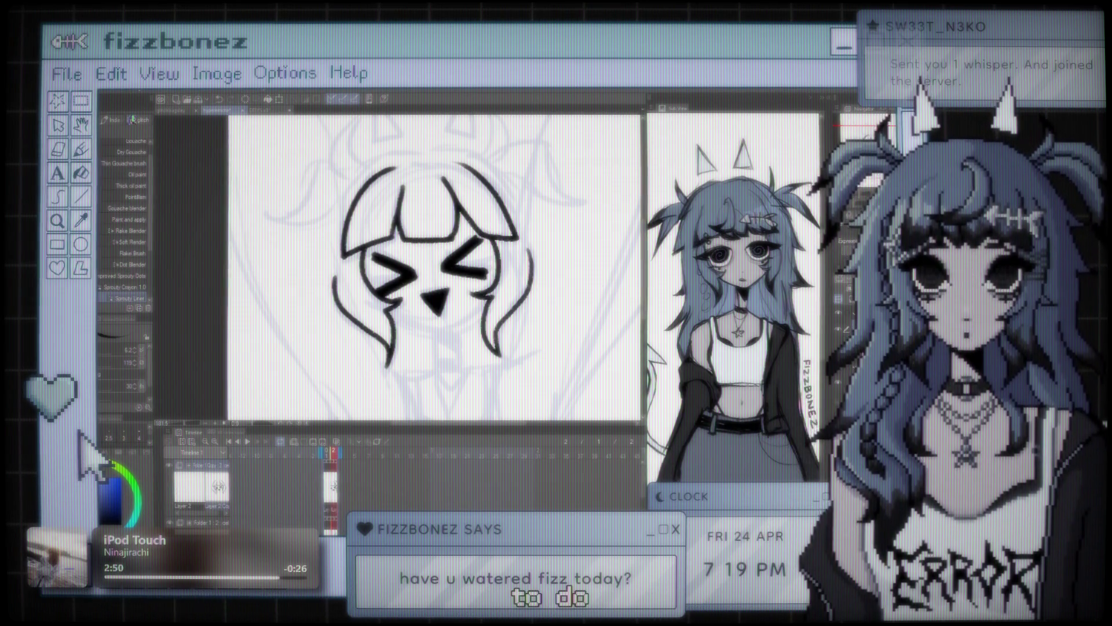
scroll(483, 285, down, 1)
scroll(482, 285, down, 1)
scroll(482, 285, down, 1)
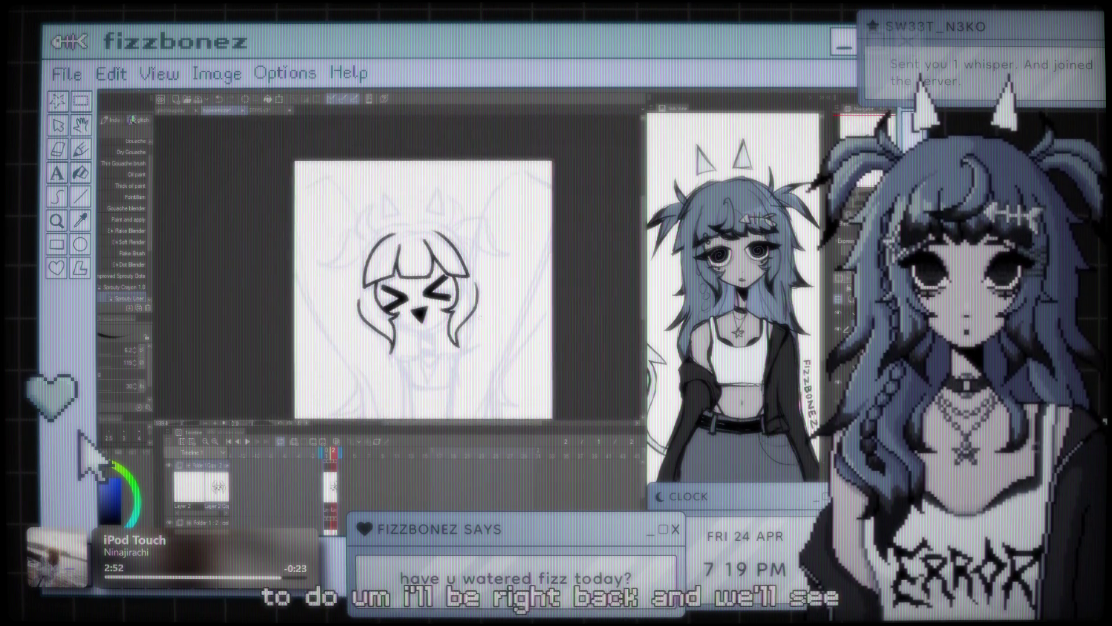
scroll(482, 285, down, 1)
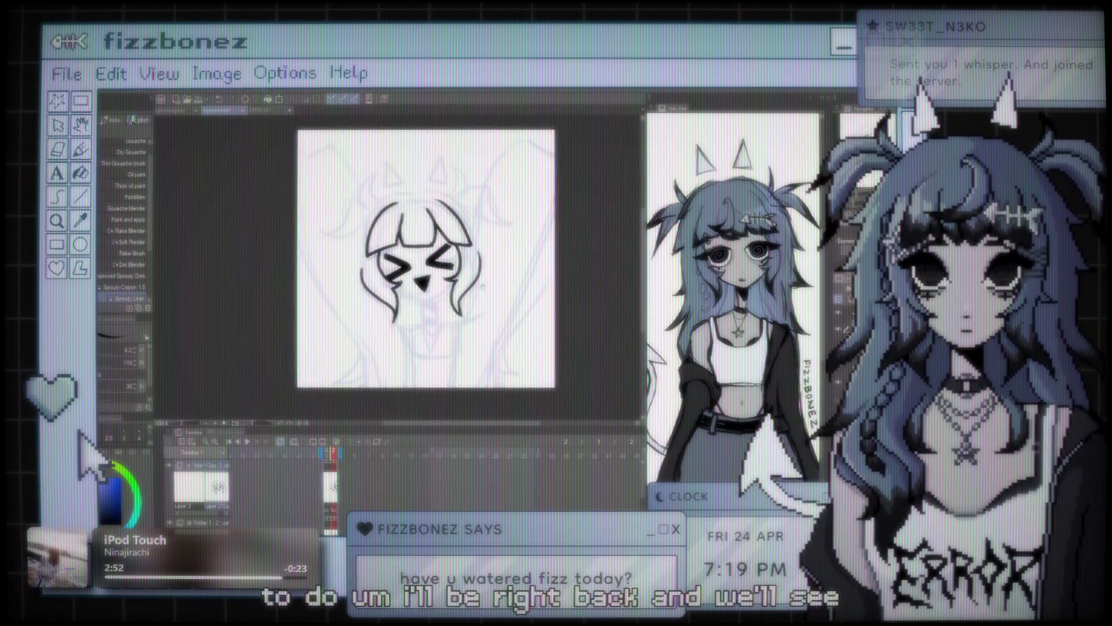
click(341, 452)
click(333, 452)
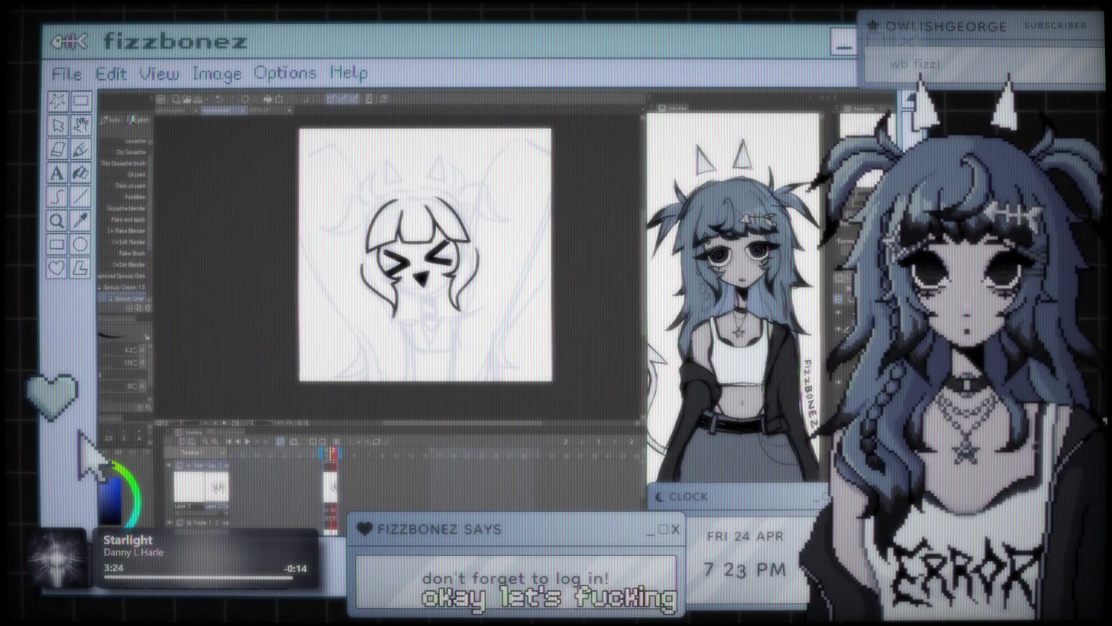
Zoom in on the face and ink a vertical neck line below the chin
key(ctrl+plus)
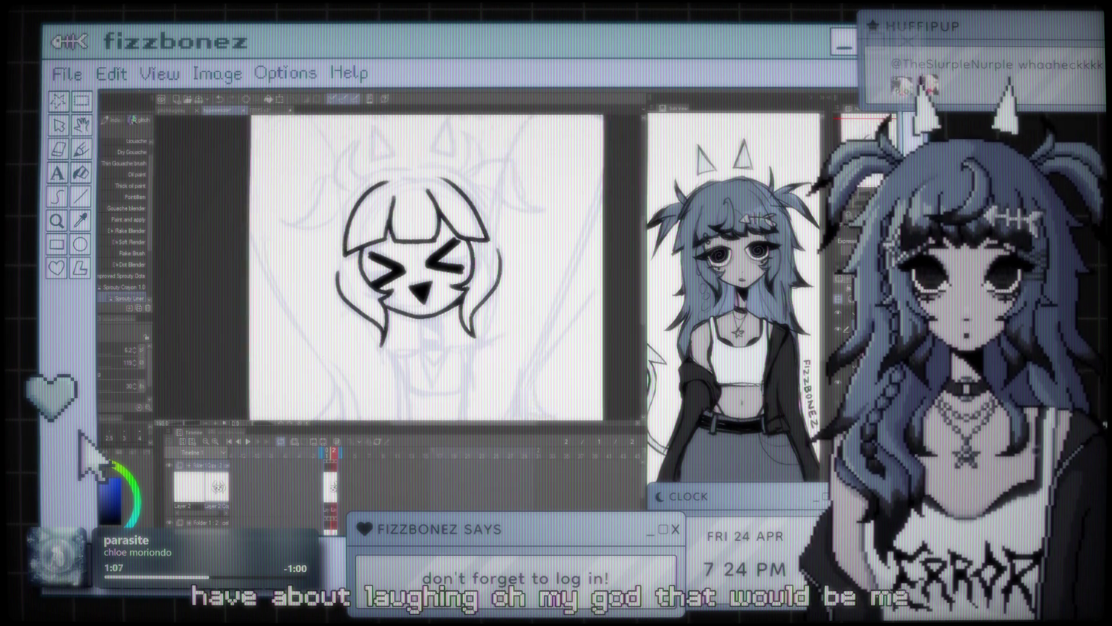
key(ctrl+plus)
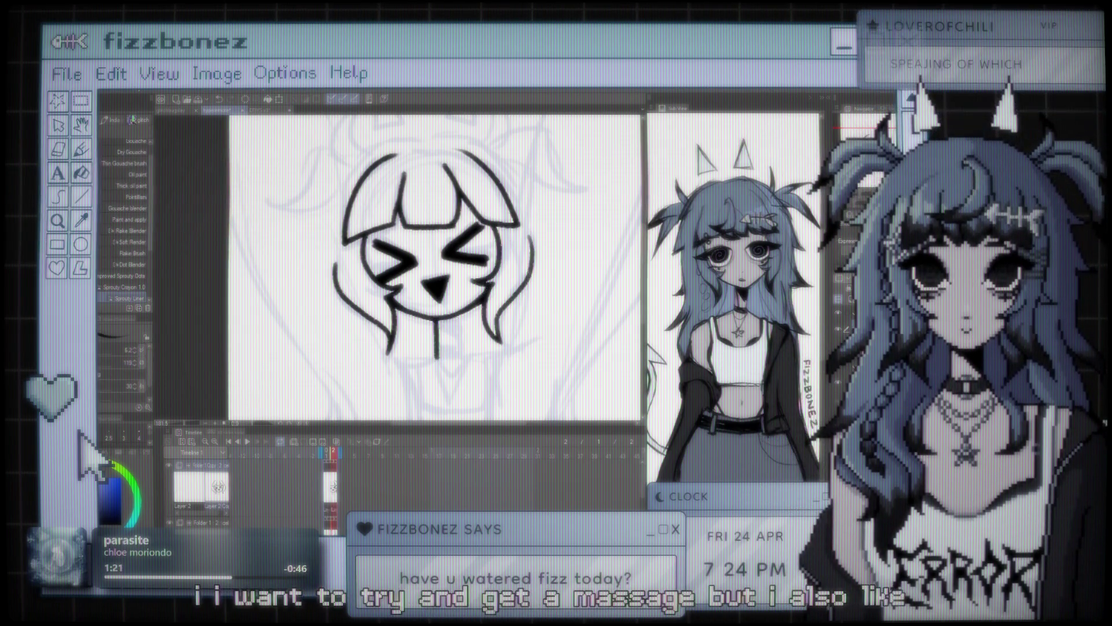
drag(436, 325, 436, 355)
Draw a second, slightly shorter neck line to the right of the first
drag(455, 313, 462, 360)
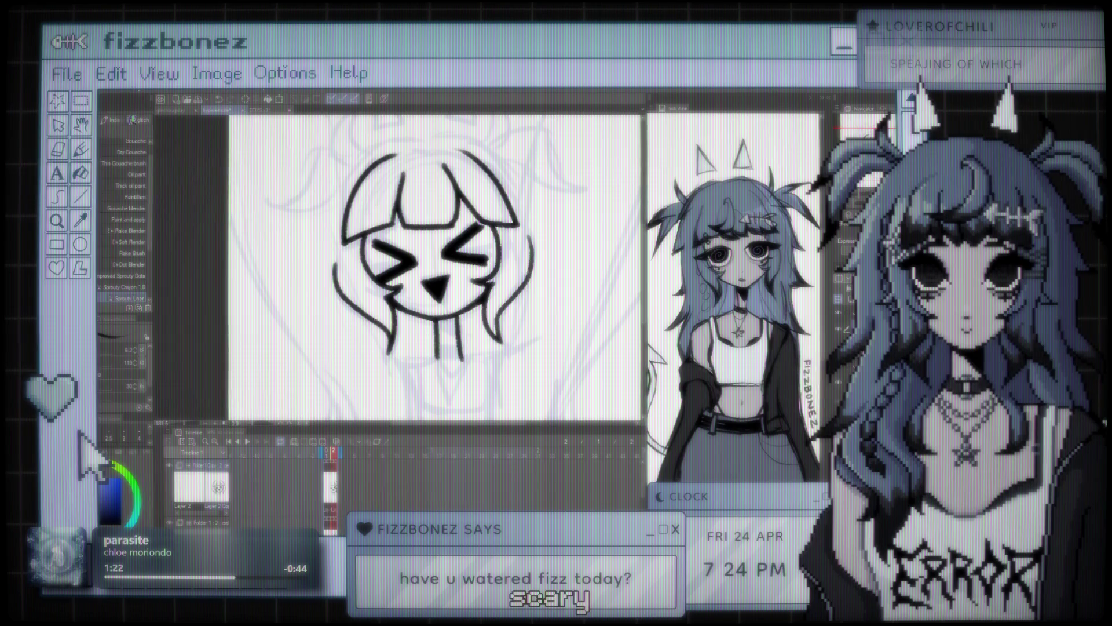
drag(456, 311, 461, 349)
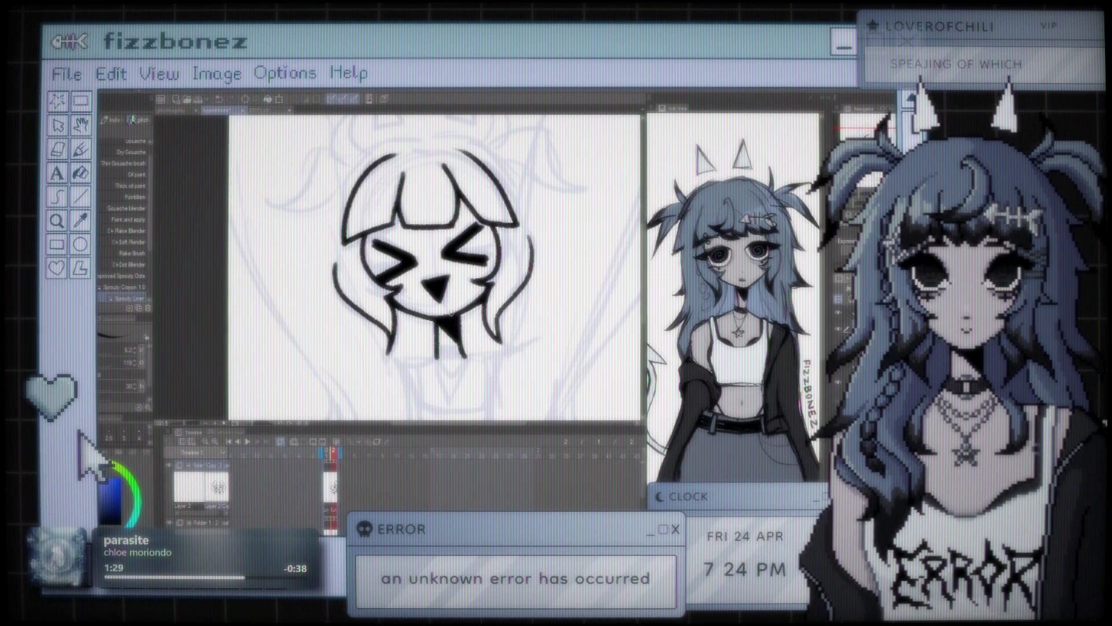
scroll(435, 273, down, 5)
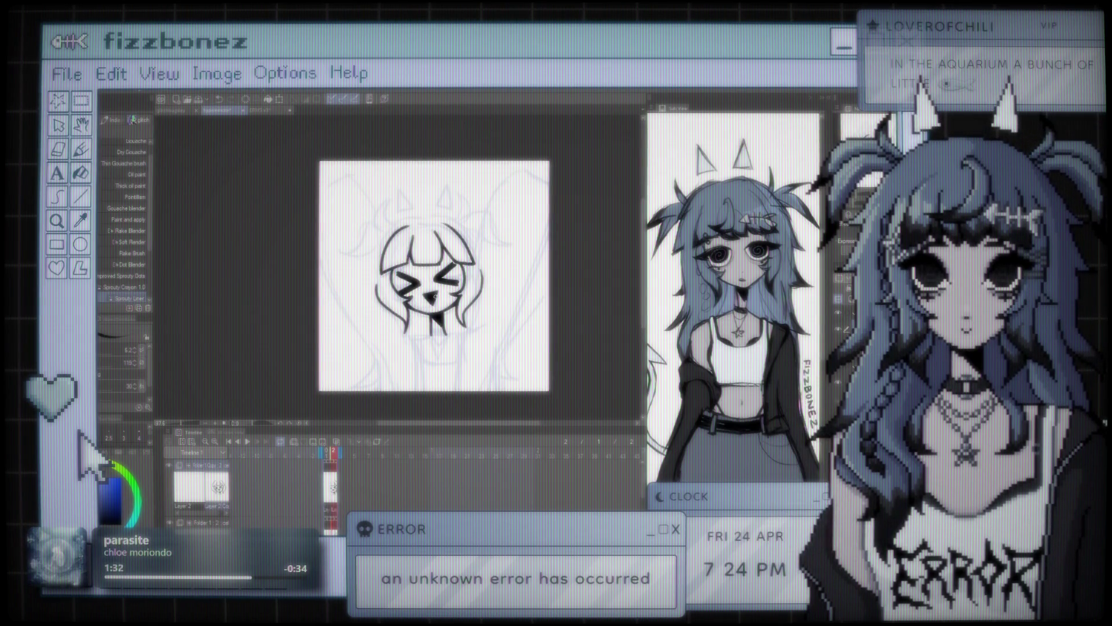
scroll(435, 272, up, 1)
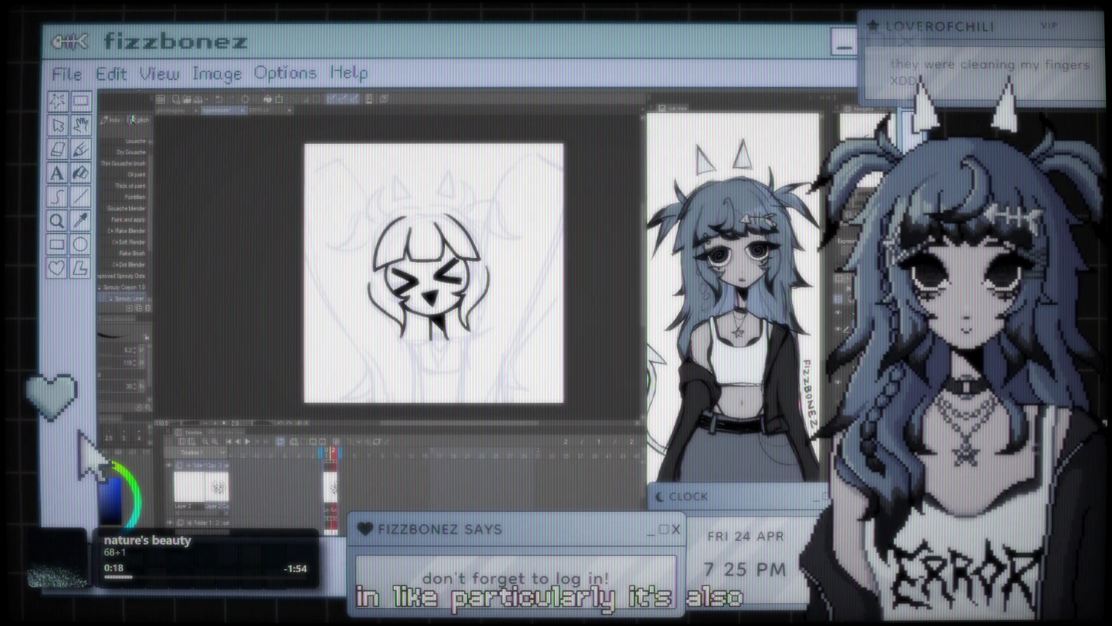
Zoom in and ink the left crescent horn, undoing the right-horn attempts
key(ctrl+plus)
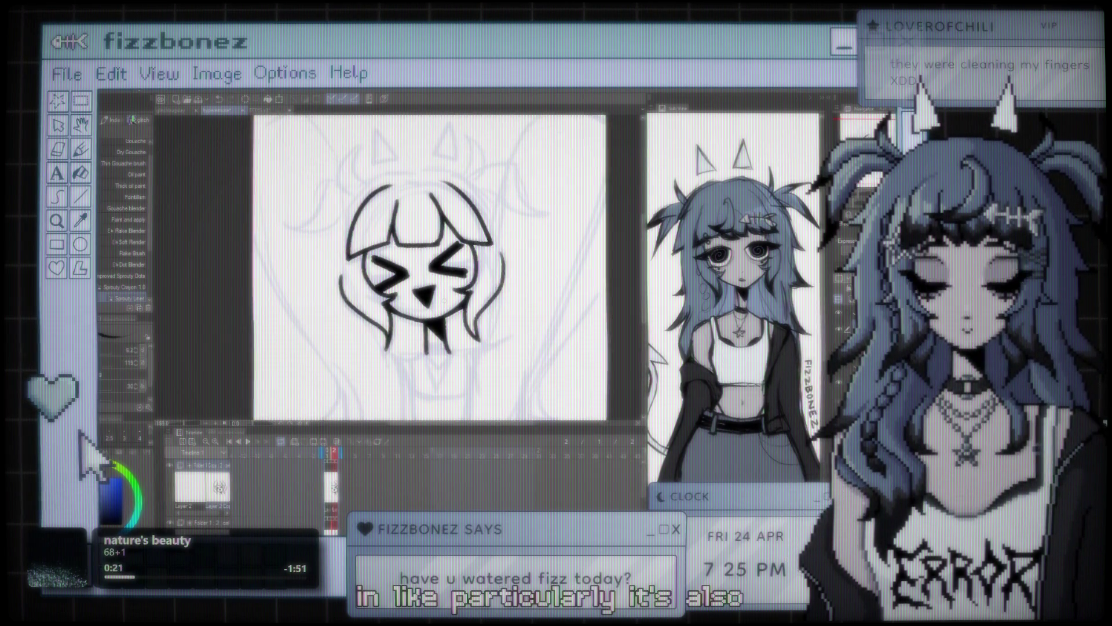
key(ctrl+plus)
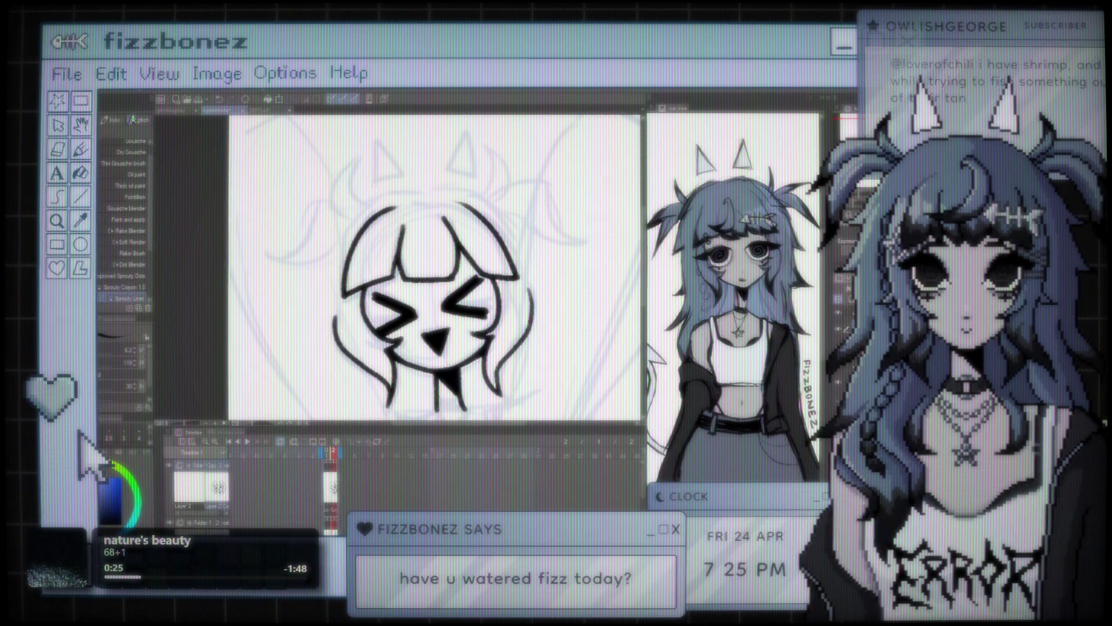
key(ctrl+z)
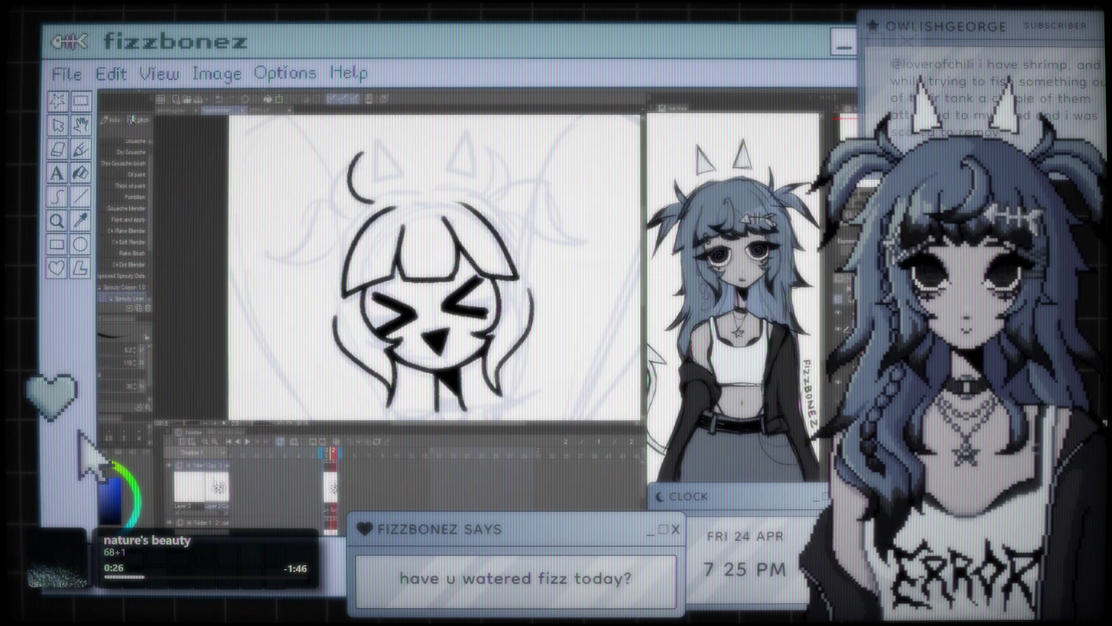
drag(362, 154, 355, 205)
drag(486, 143, 480, 189)
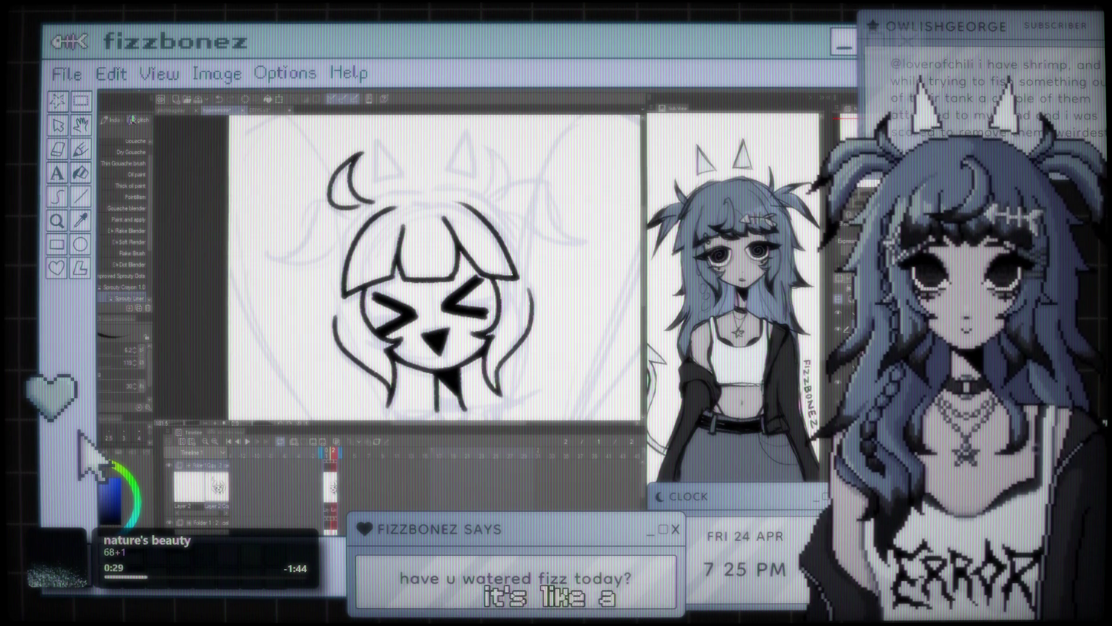
key(ctrl+z)
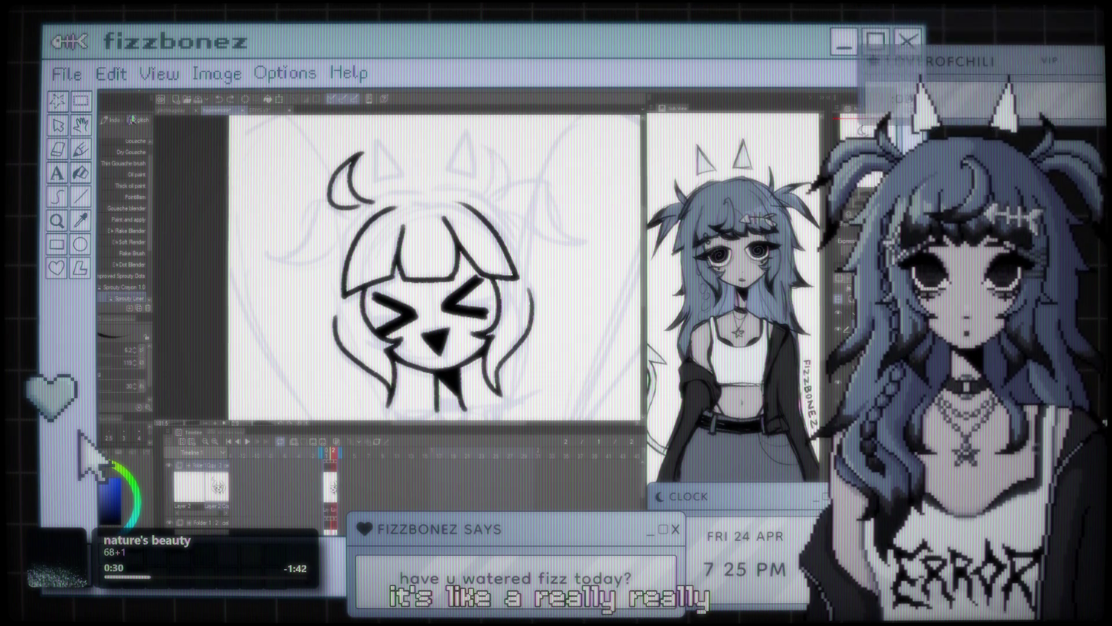
drag(485, 143, 481, 190)
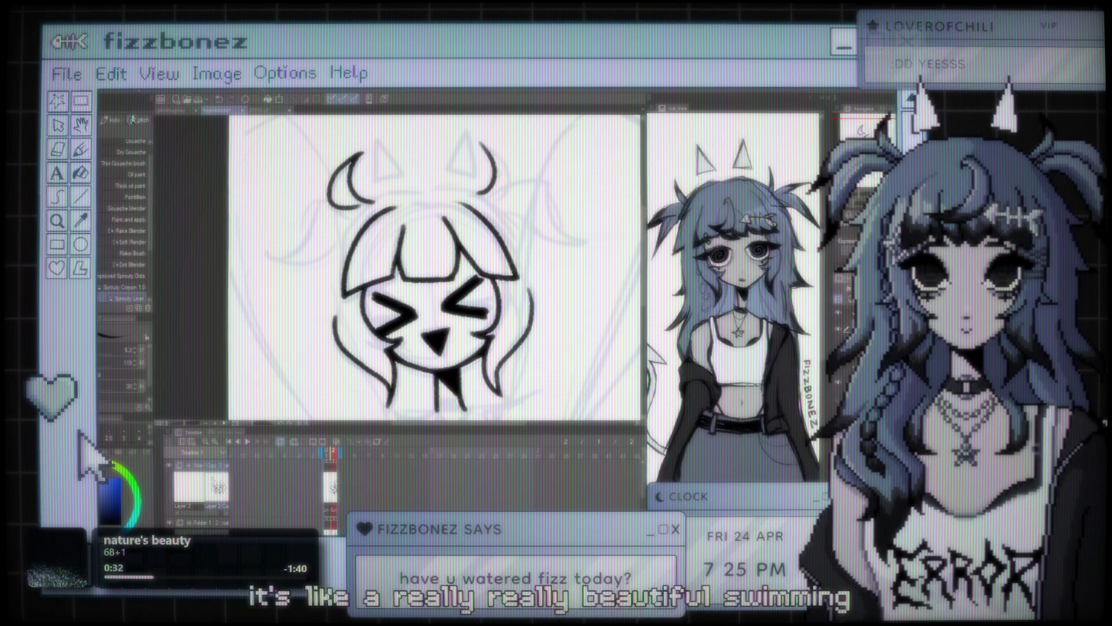
drag(482, 142, 487, 191)
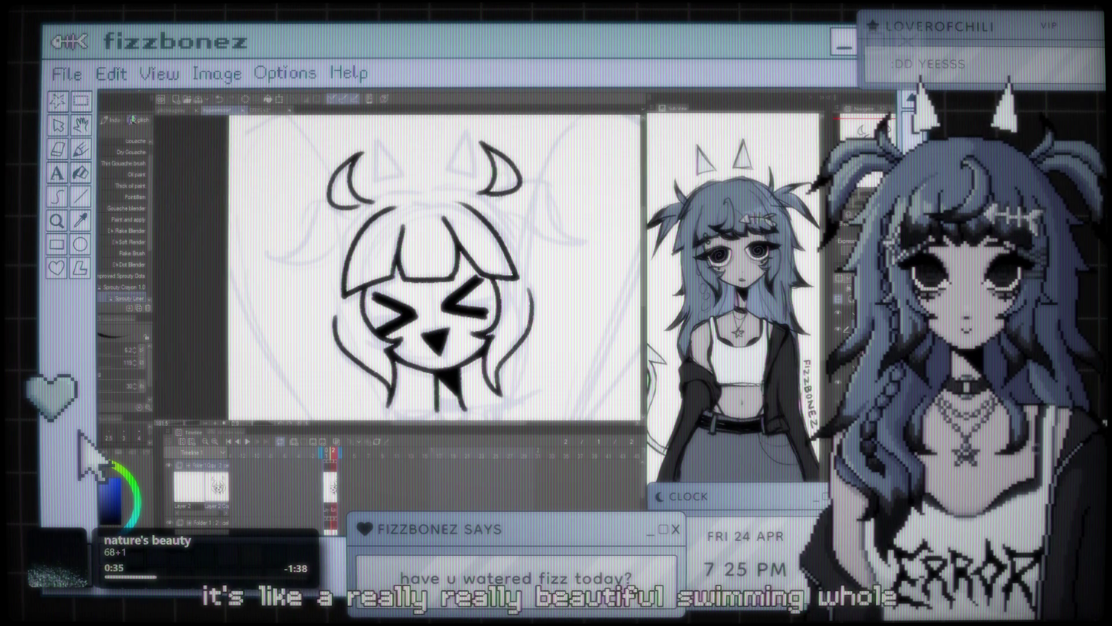
key(ctrl+z)
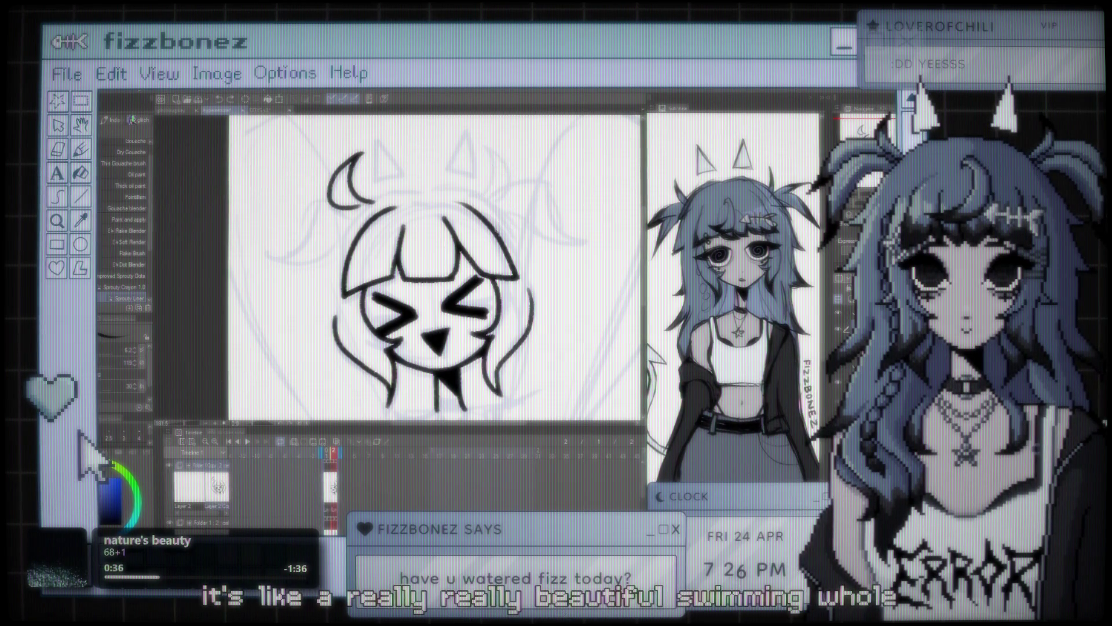
drag(359, 152, 357, 210)
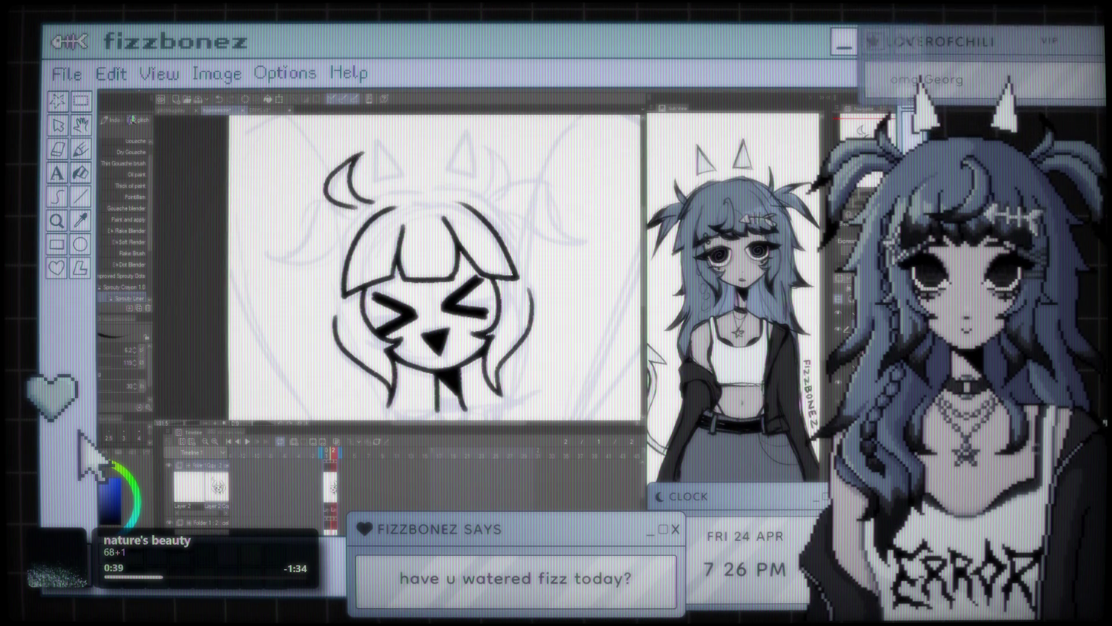
key(ctrl+z)
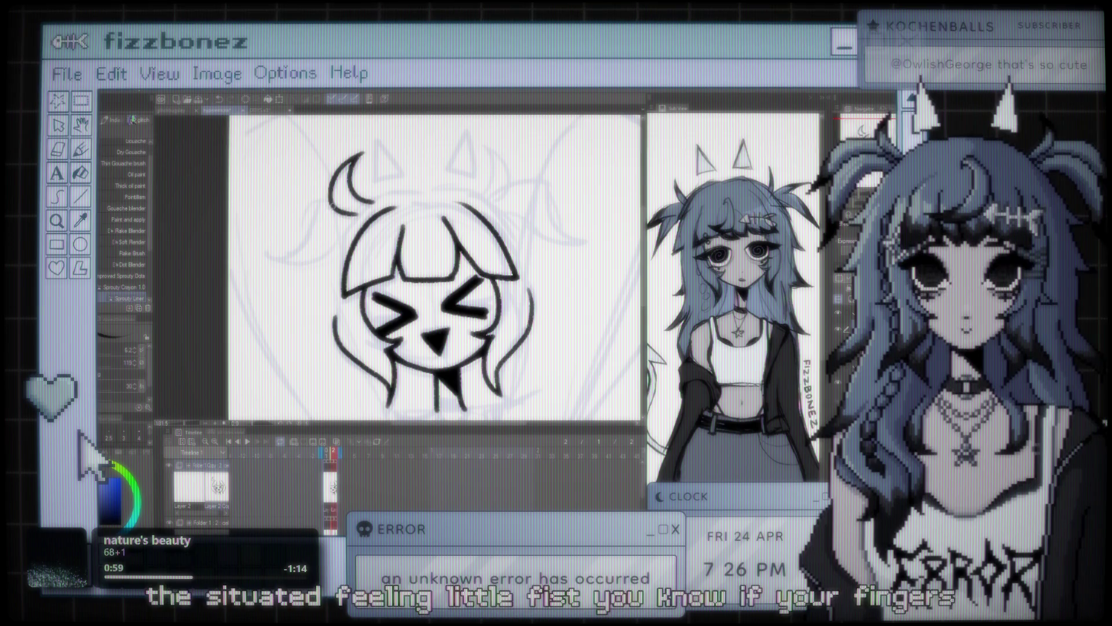
Ink a long hair tuft sweeping left beside the crescent horn, retrying the stroke
mouse_move(305, 231)
mouse_down()
mouse_move(336, 198)
mouse_move(263, 260)
mouse_up()
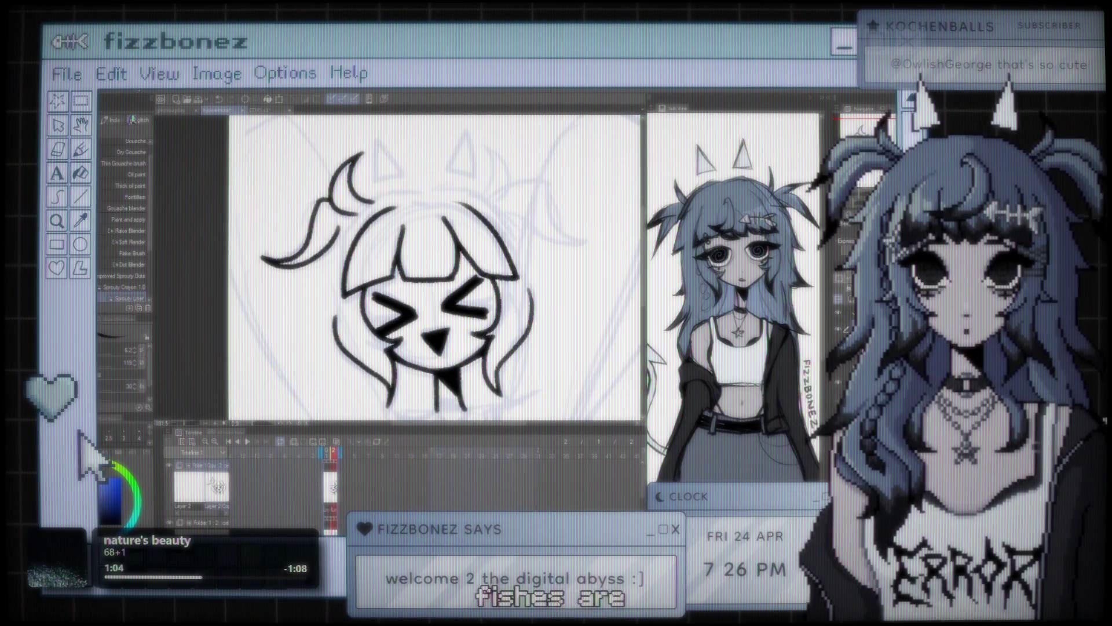
key(ctrl+z)
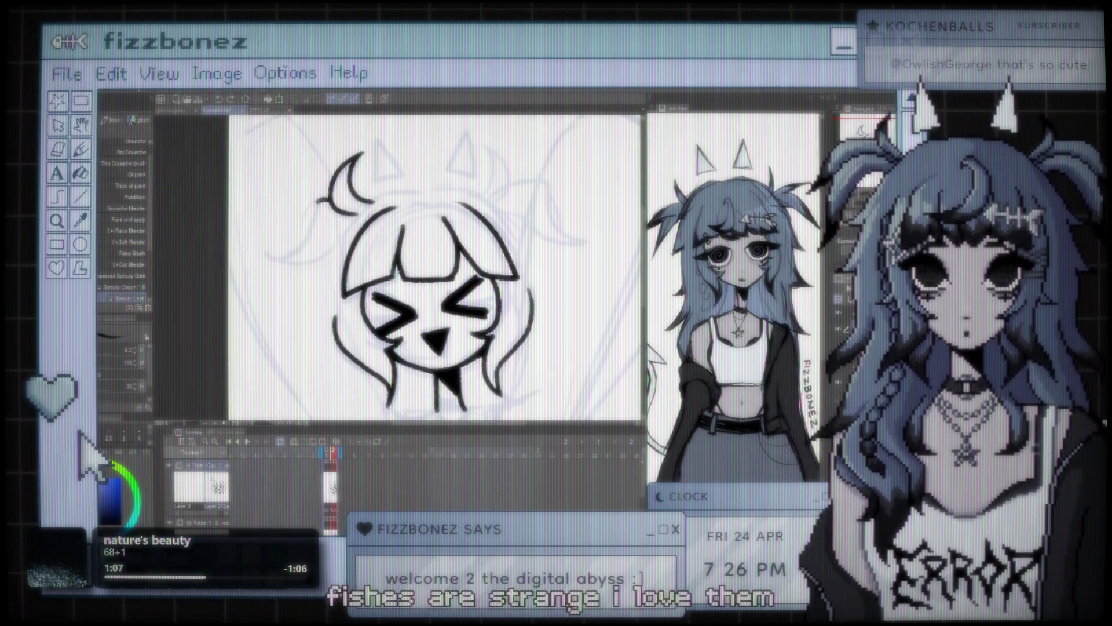
drag(322, 200, 265, 250)
key(ctrl+z)
drag(320, 200, 305, 229)
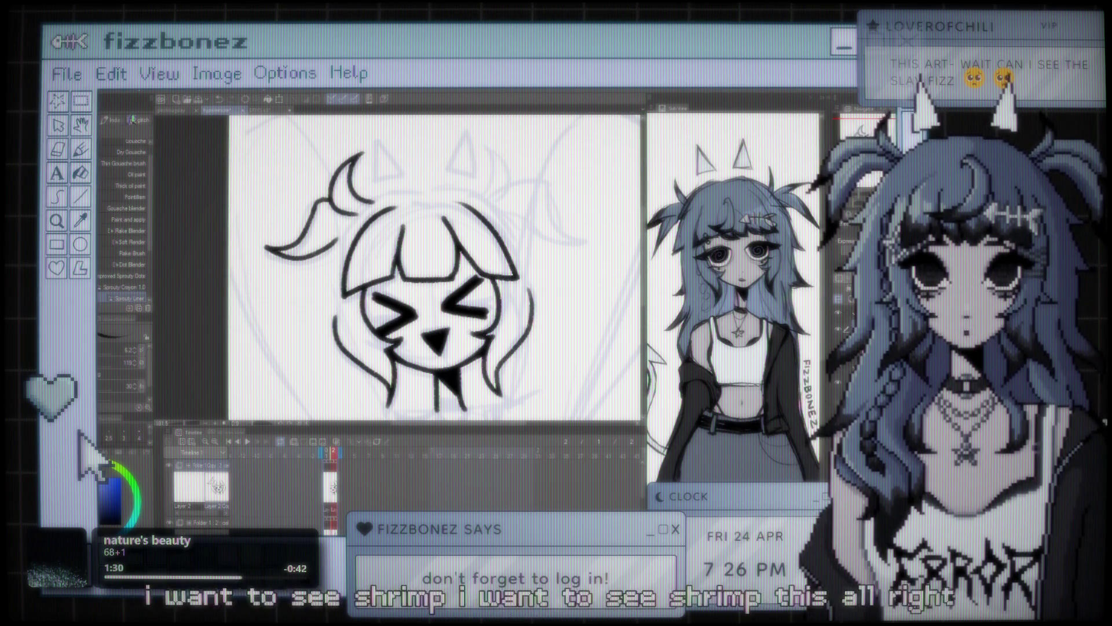
key(ctrl+Tab)
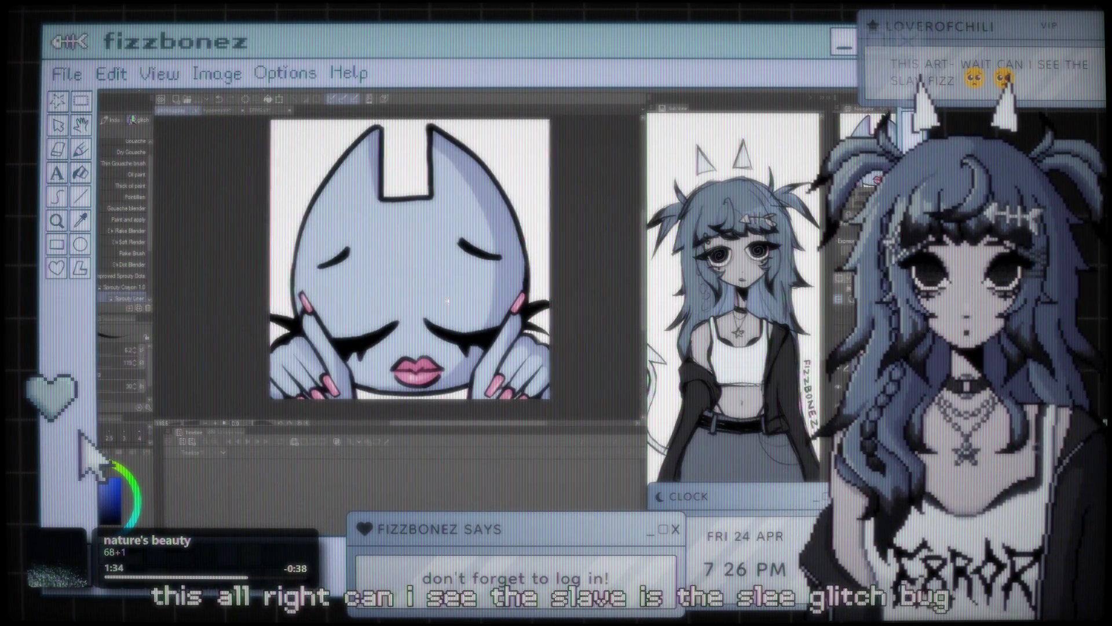
Shrink the timeline to enlarge the cat-face document's canvas, then return to the chibi sketch
scroll(449, 300, up, 4)
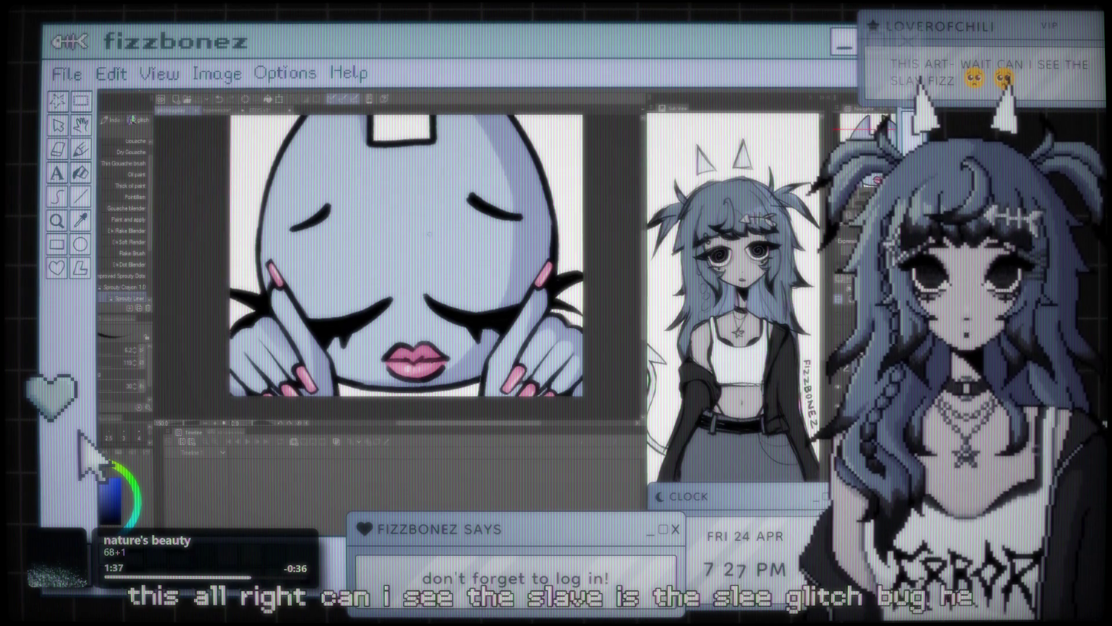
scroll(405, 261, down, 2)
scroll(405, 261, up, 1)
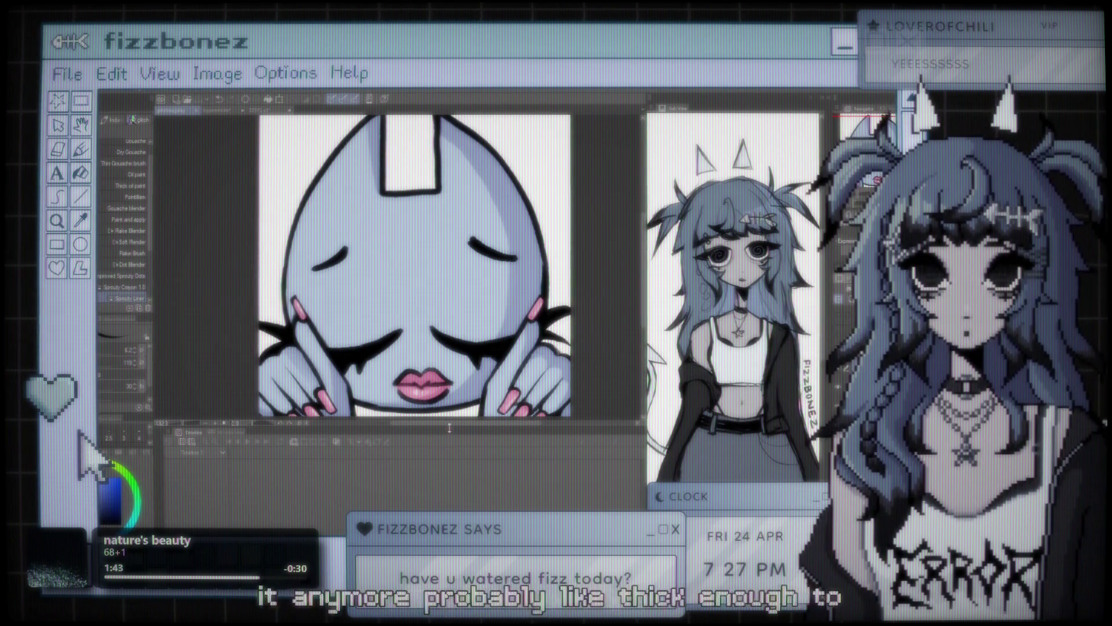
drag(456, 429, 456, 498)
scroll(432, 337, up, 1)
scroll(440, 335, up, 1)
scroll(452, 332, up, 1)
scroll(462, 330, up, 1)
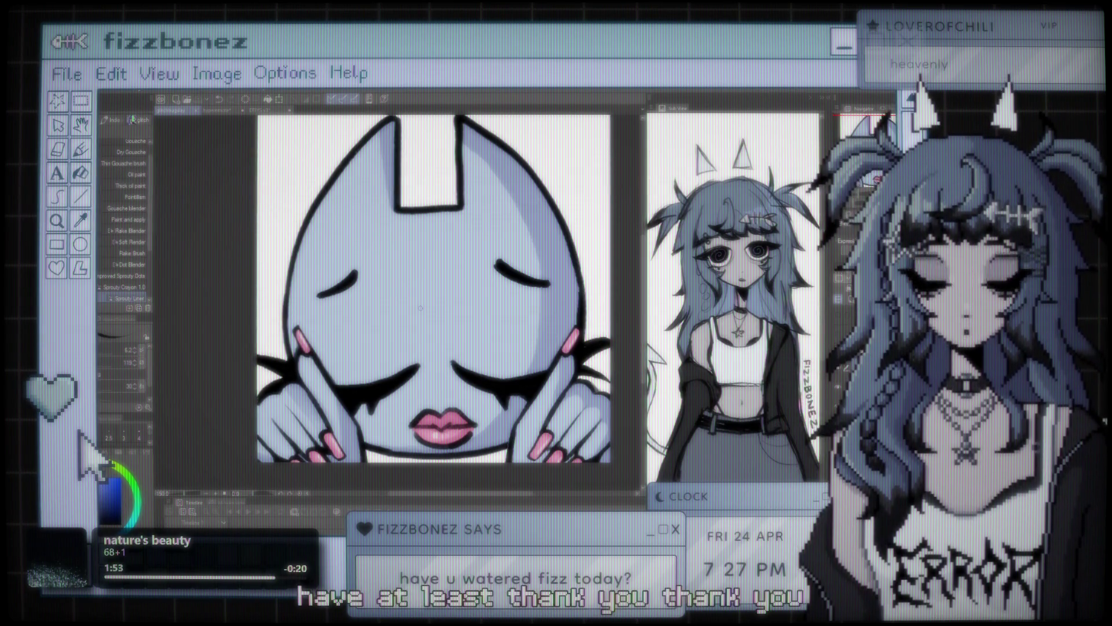
scroll(421, 308, right, 1)
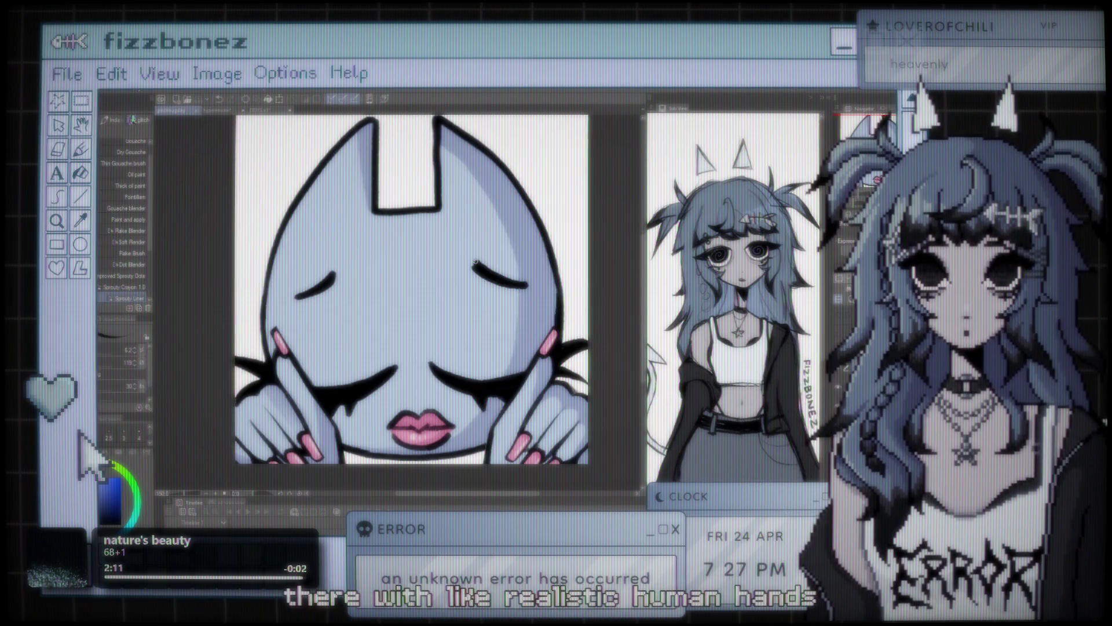
click(226, 110)
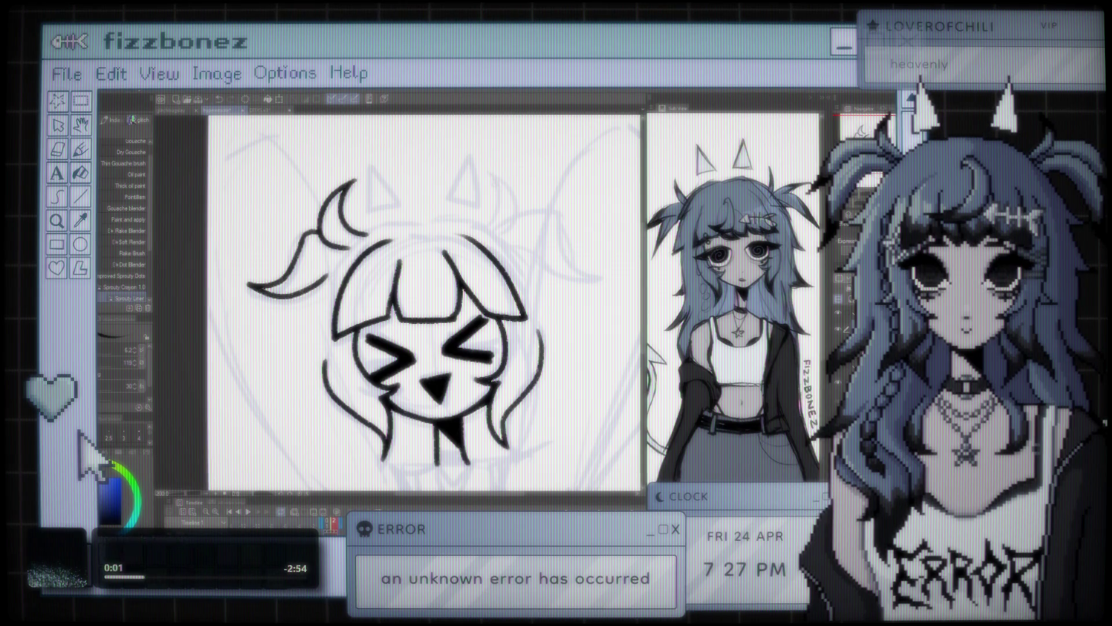
Ink the right horn as a wide crescent bulging outward, undoing the narrower attempts
drag(489, 173, 497, 220)
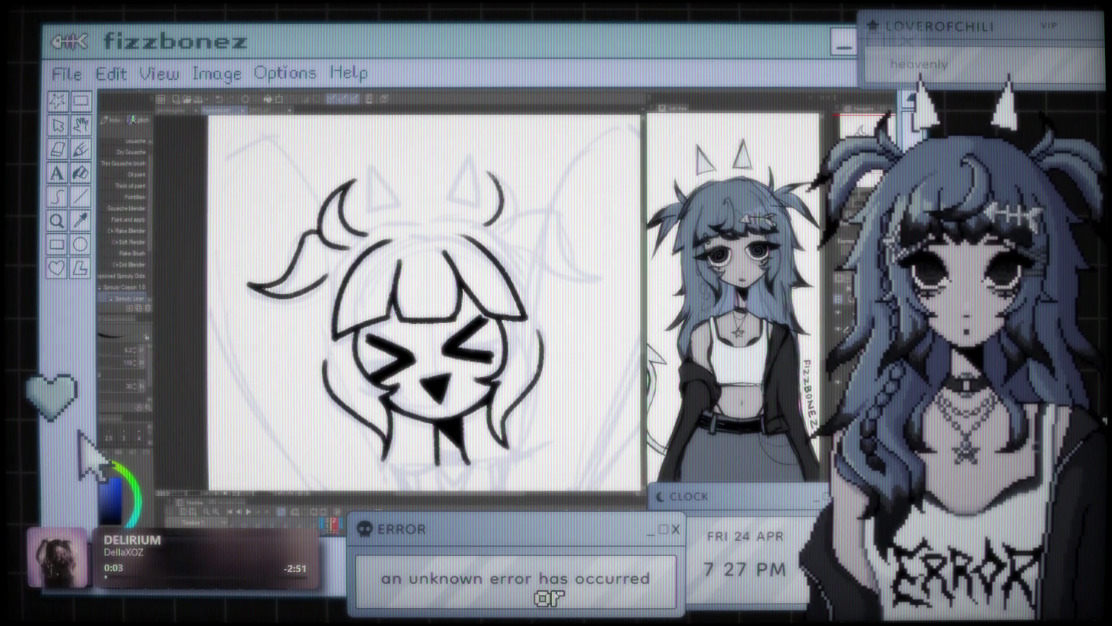
drag(492, 173, 489, 223)
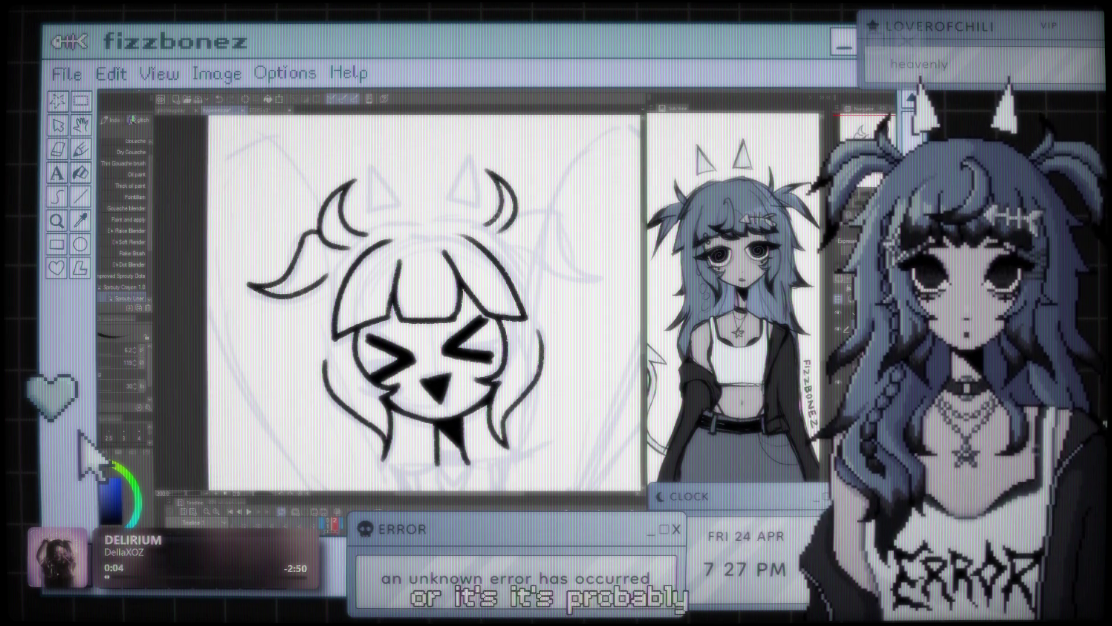
key(ctrl+z)
drag(494, 174, 486, 223)
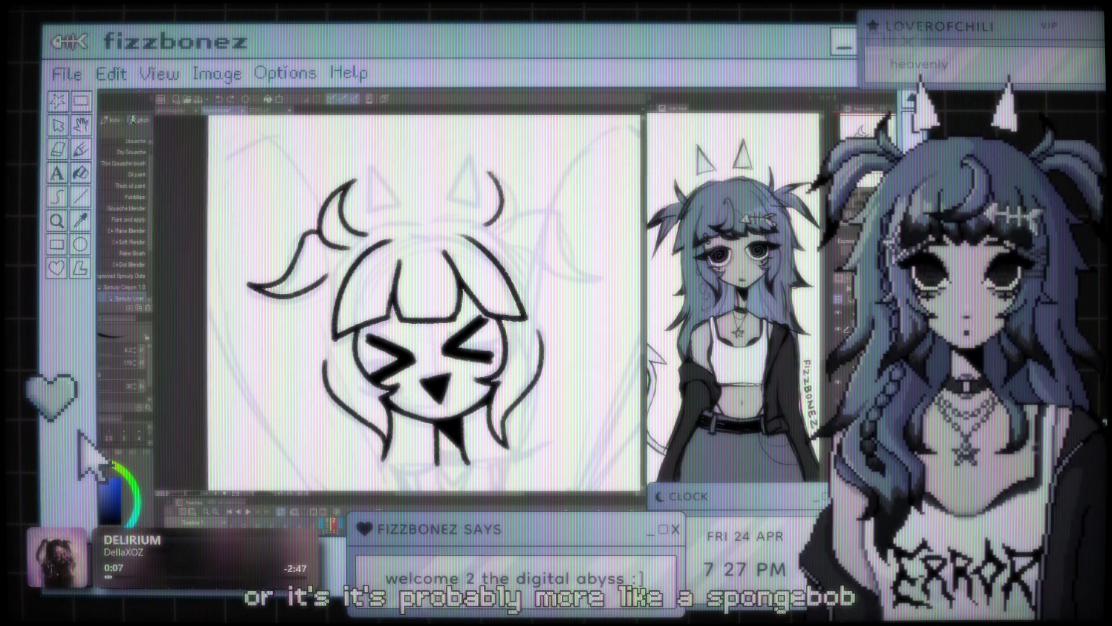
key(ctrl+z)
drag(490, 172, 485, 223)
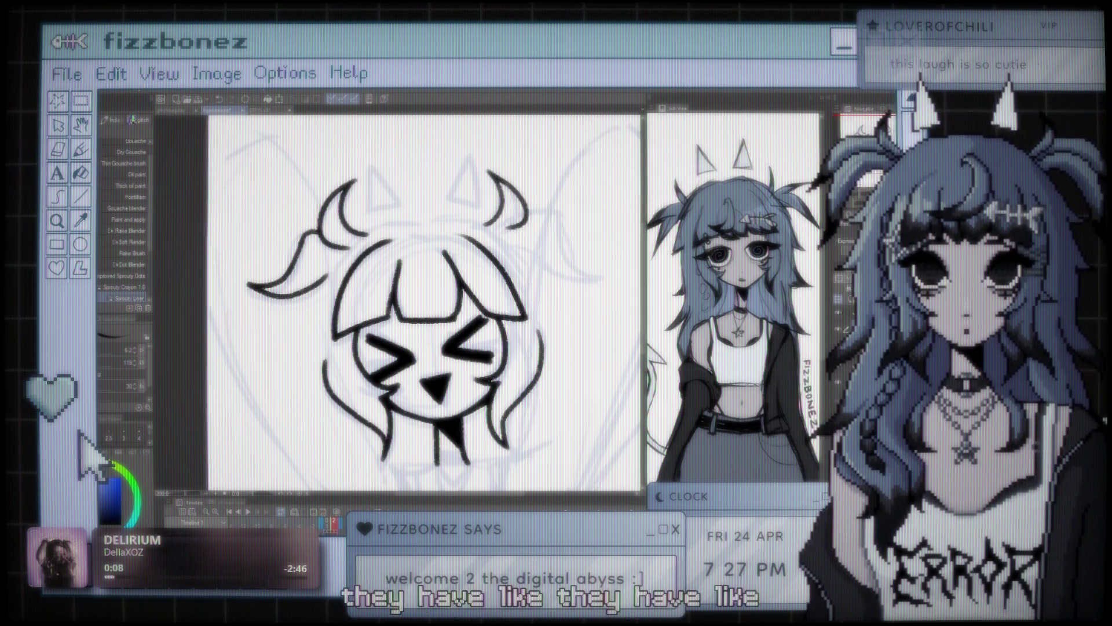
key(ctrl+z)
drag(490, 173, 501, 224)
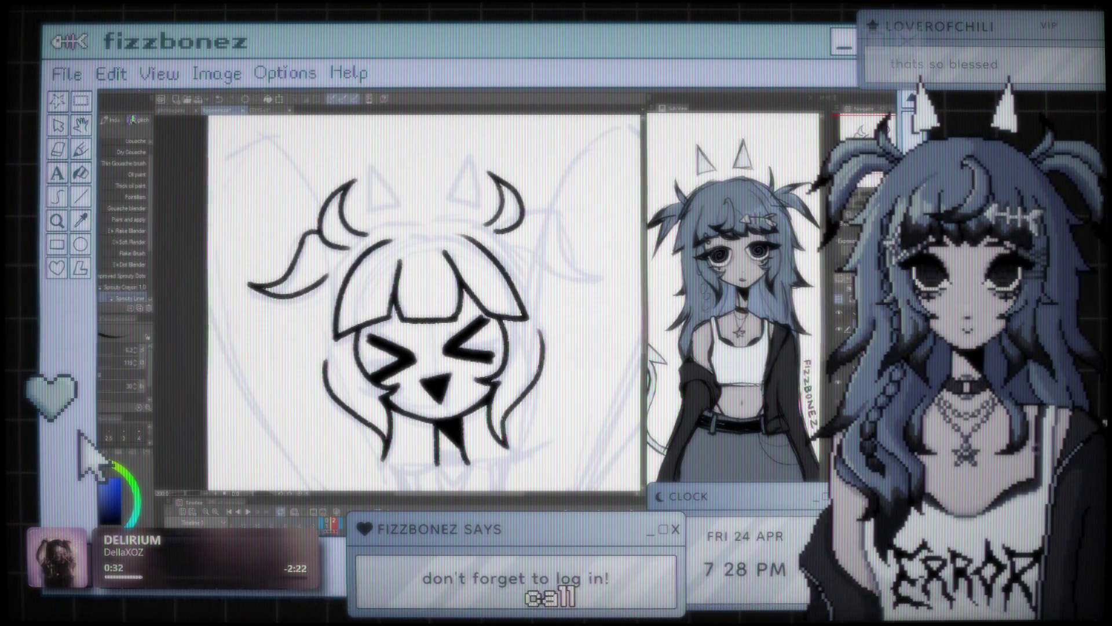
key(ctrl+minus)
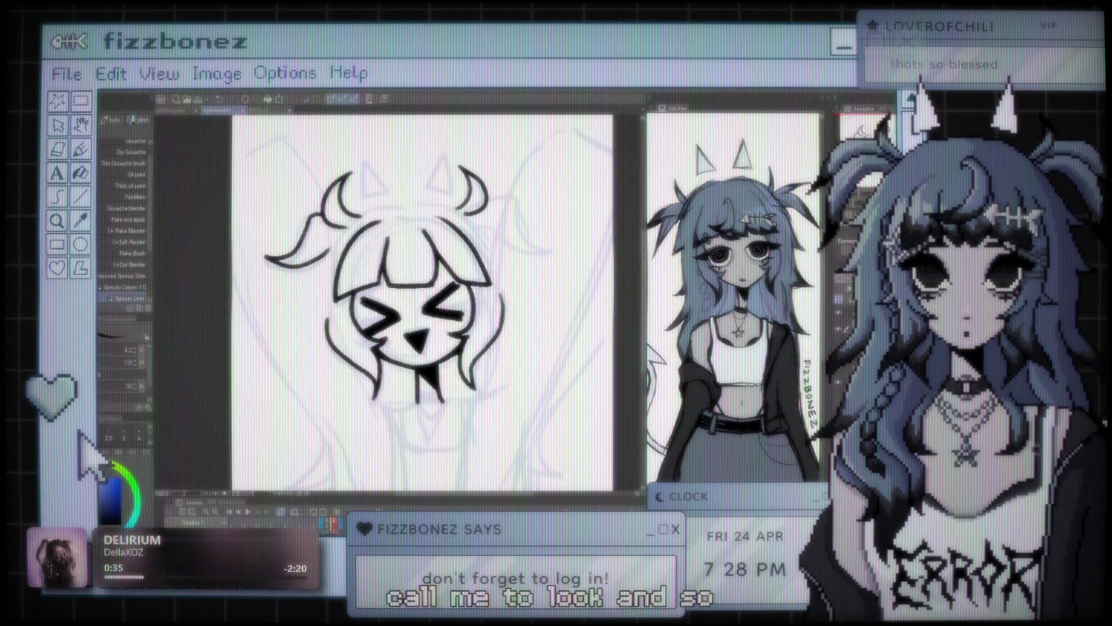
key(ctrl+minus)
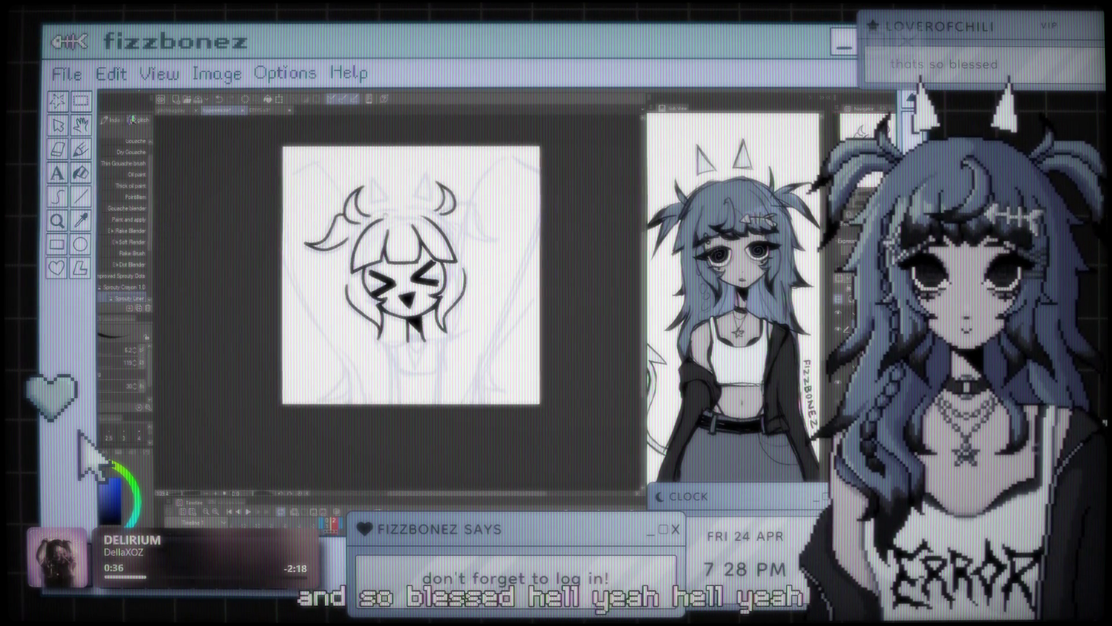
key(ctrl+plus)
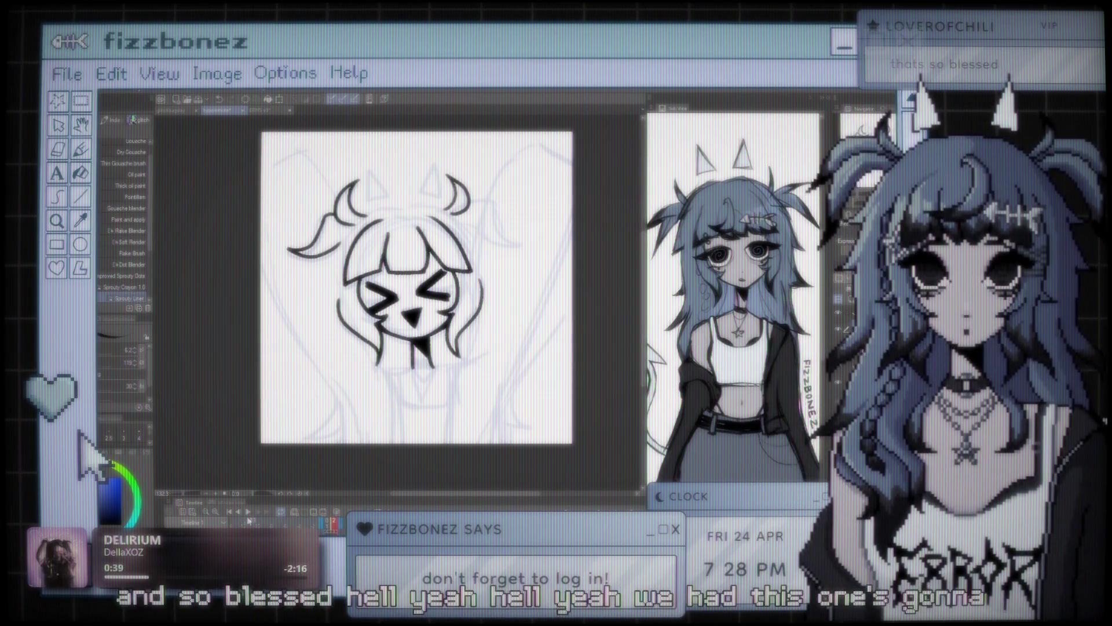
click(252, 512)
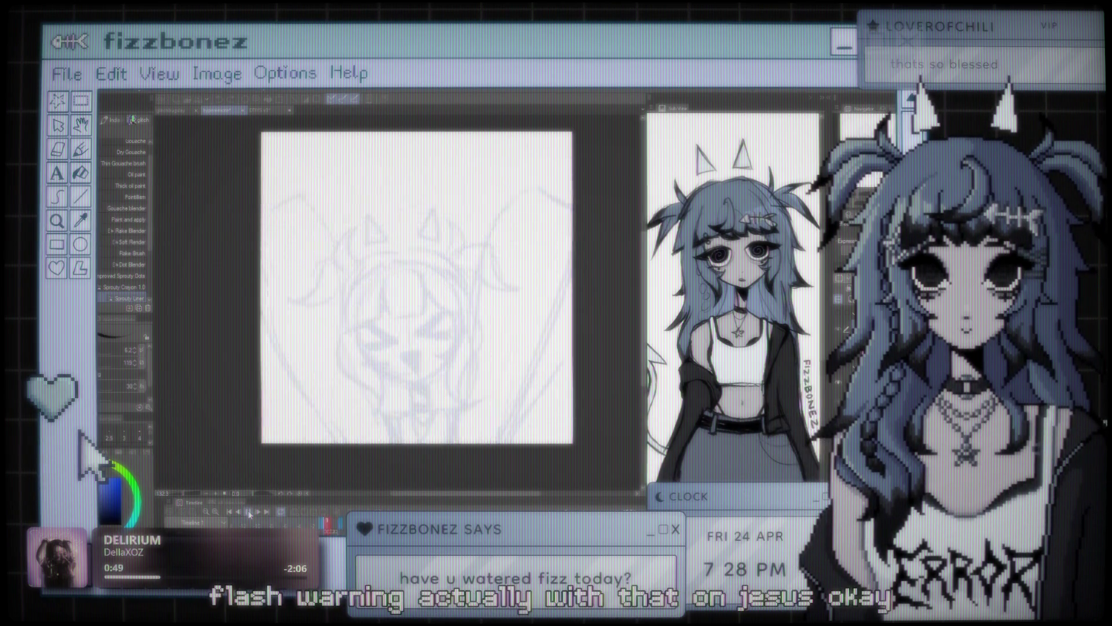
click(248, 510)
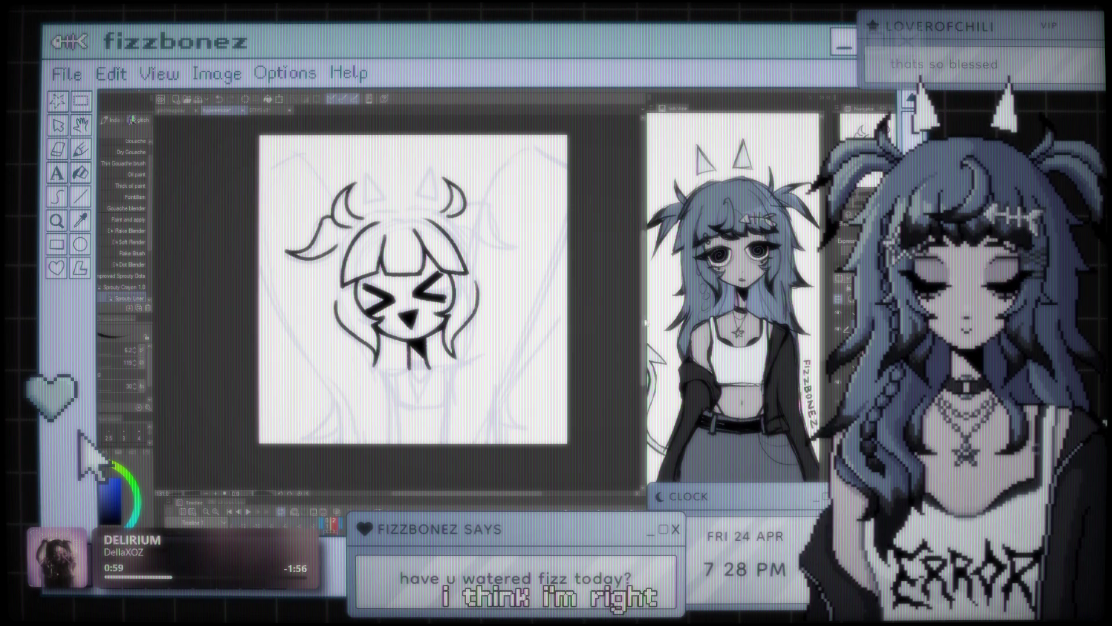
scroll(314, 265, up, 1)
scroll(314, 265, up, 1)
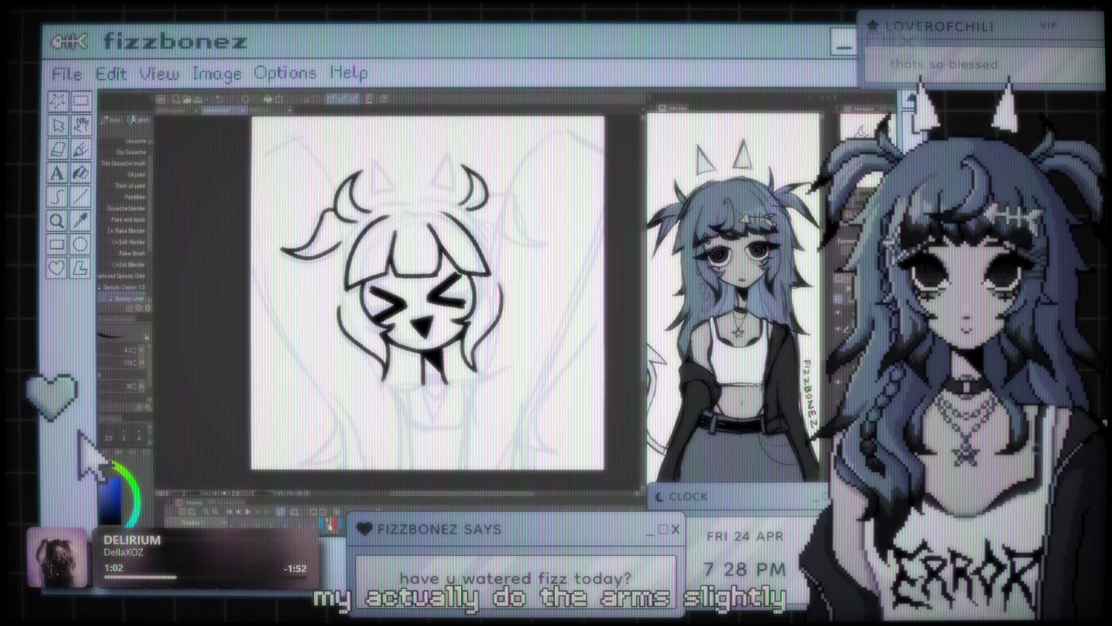
key(ctrl+z)
key(ctrl+y)
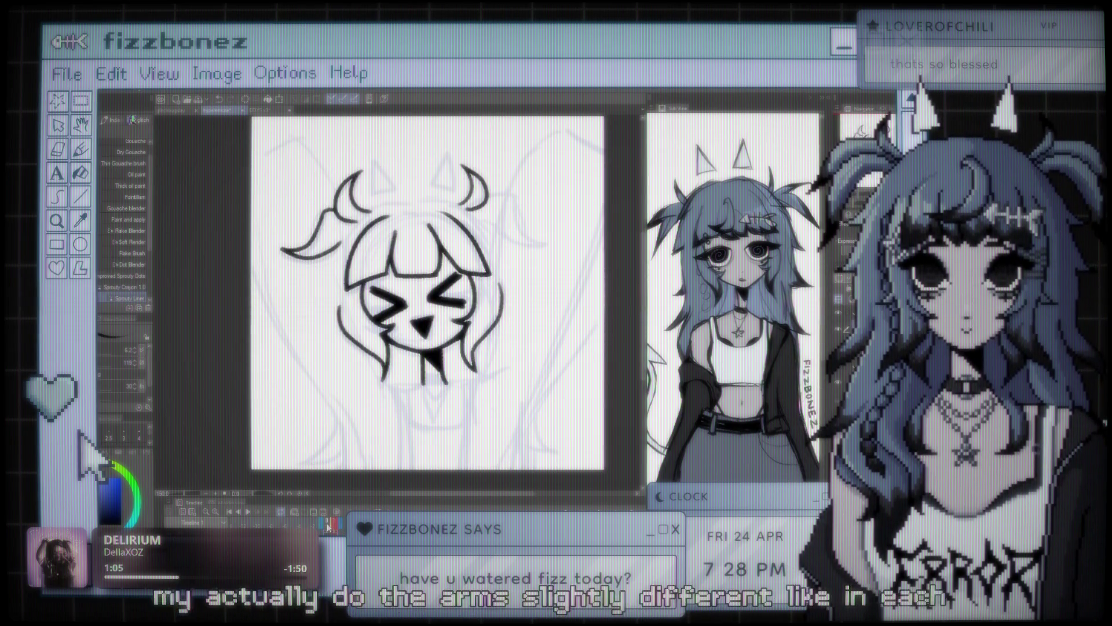
key(ctrl+z)
key(ctrl+y)
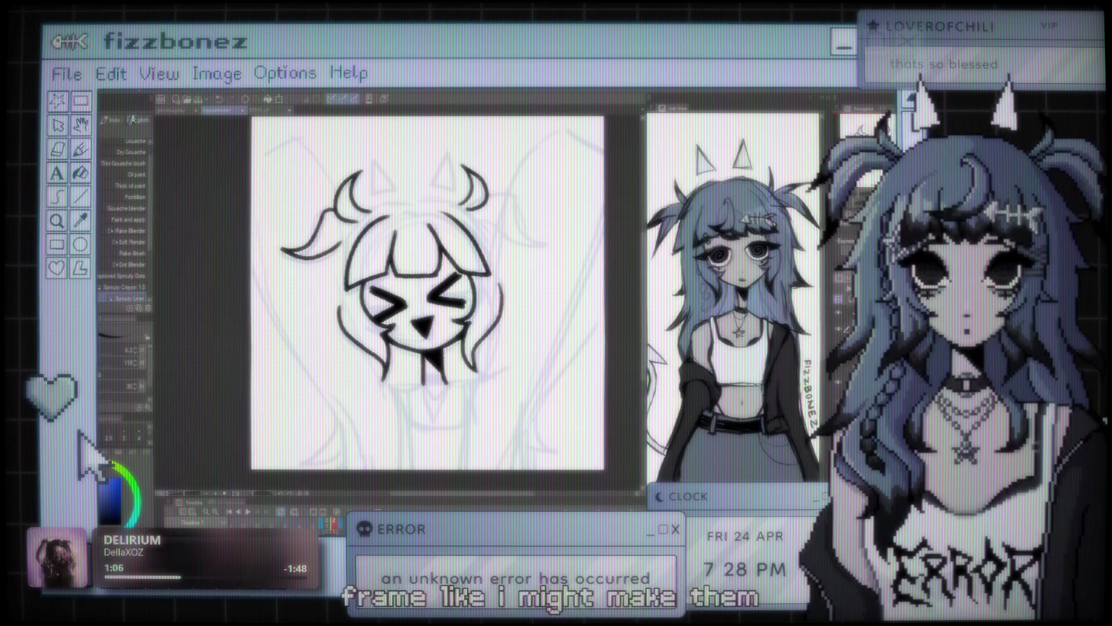
key(ctrl+plus)
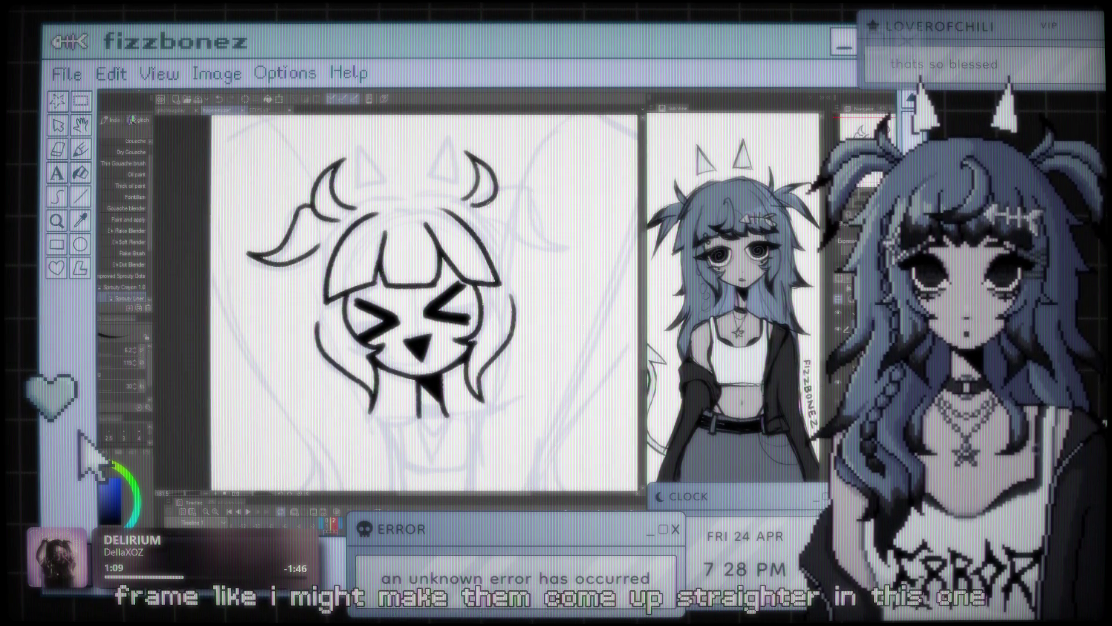
Draw a pigtail curving out to the right below the right horn and thicken its tip
drag(474, 195, 553, 243)
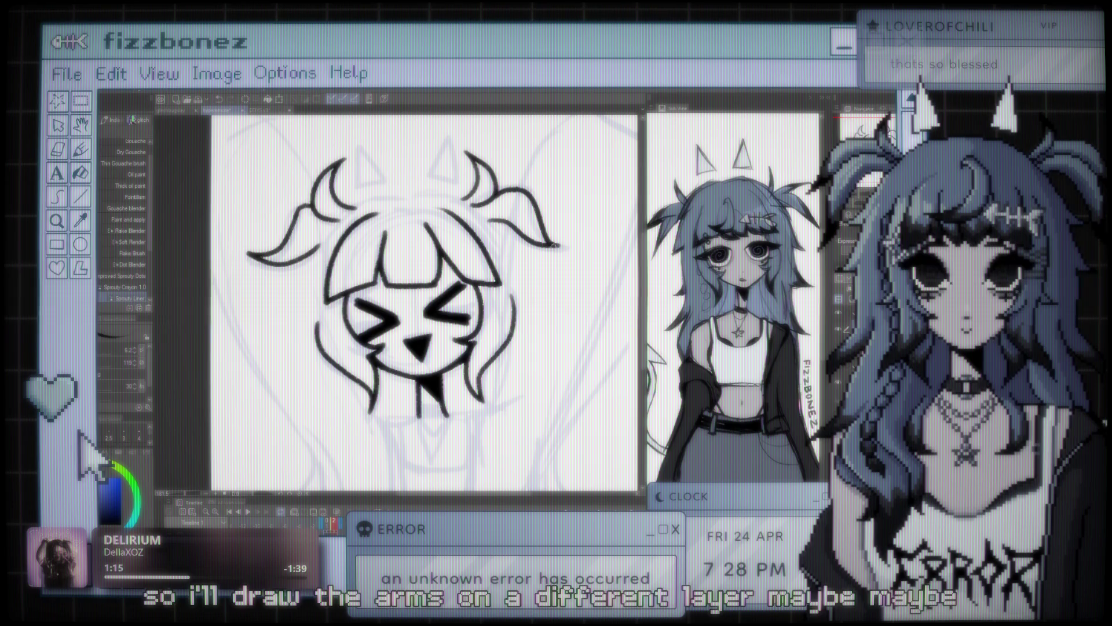
drag(553, 244, 563, 247)
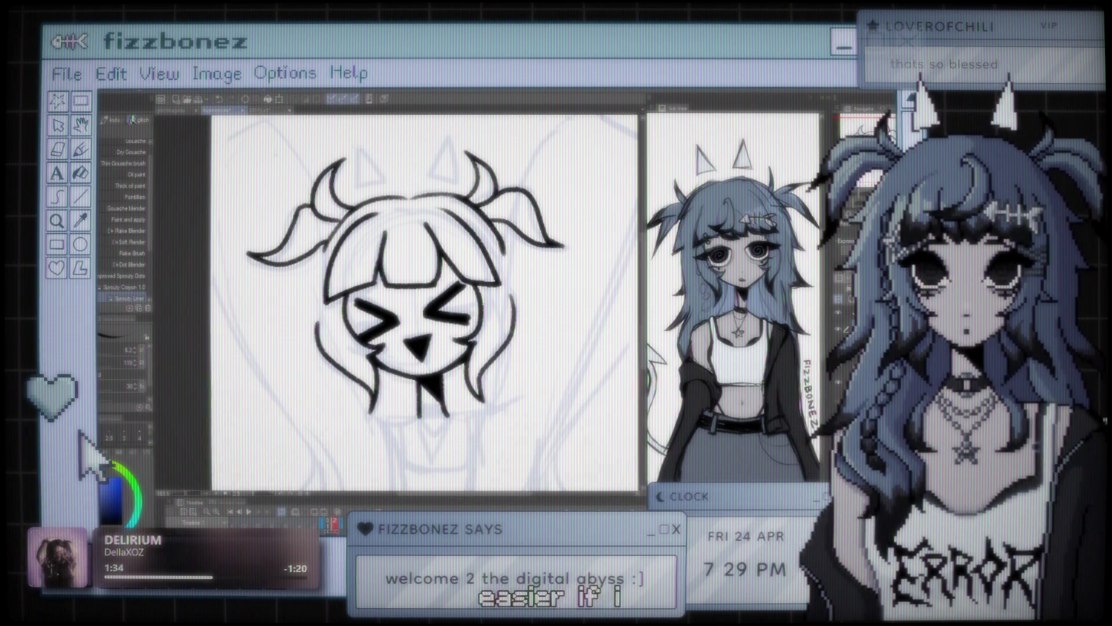
key(ctrl+minus)
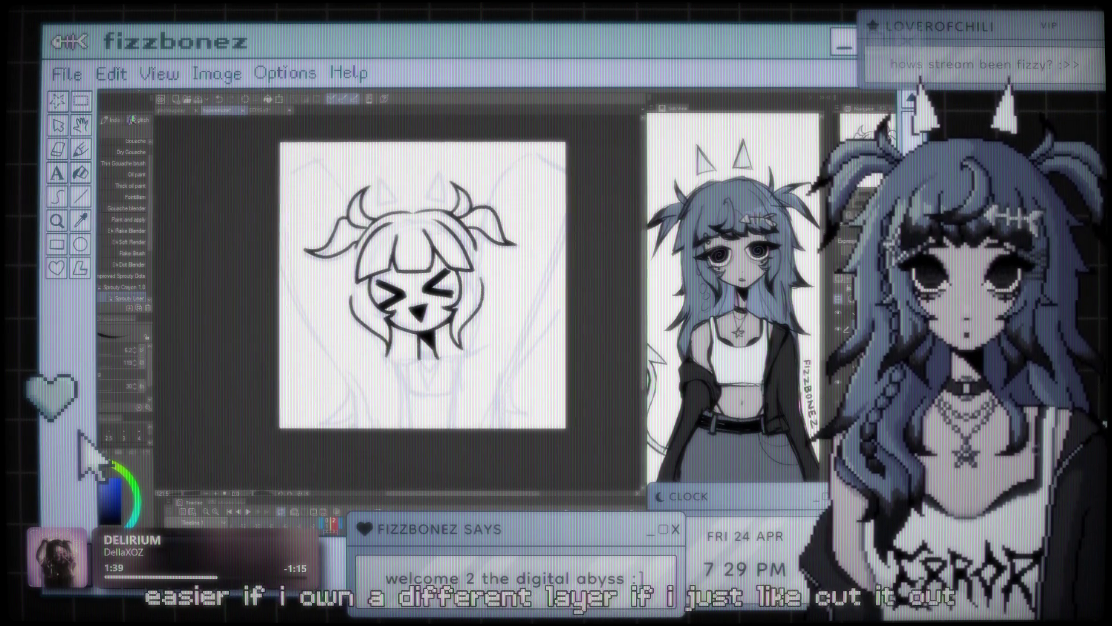
key(ctrl+plus)
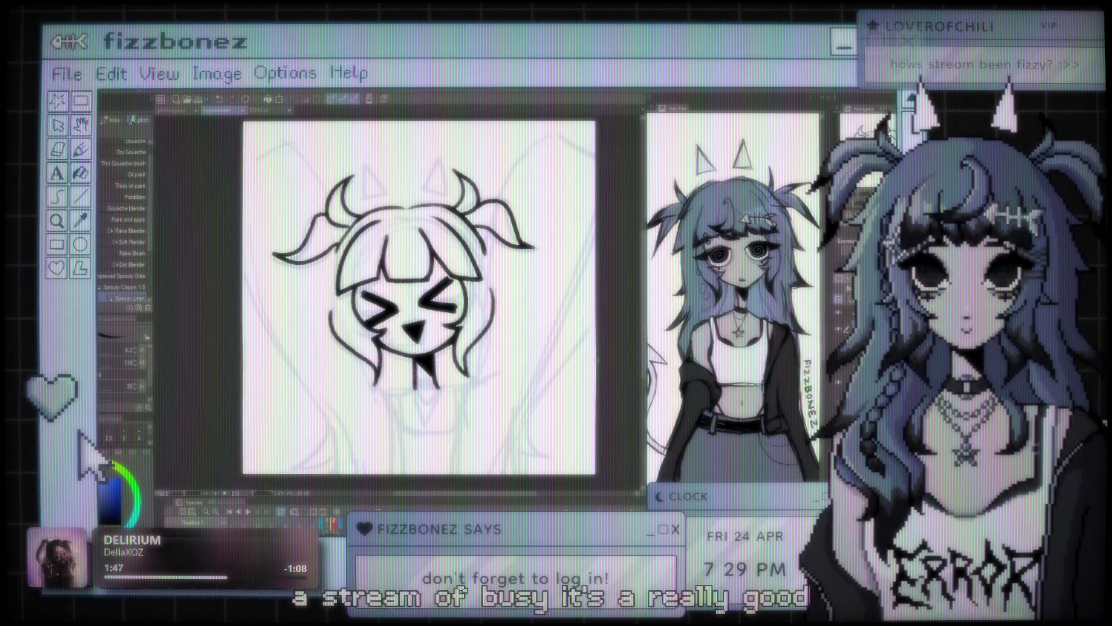
scroll(433, 262, up, 2)
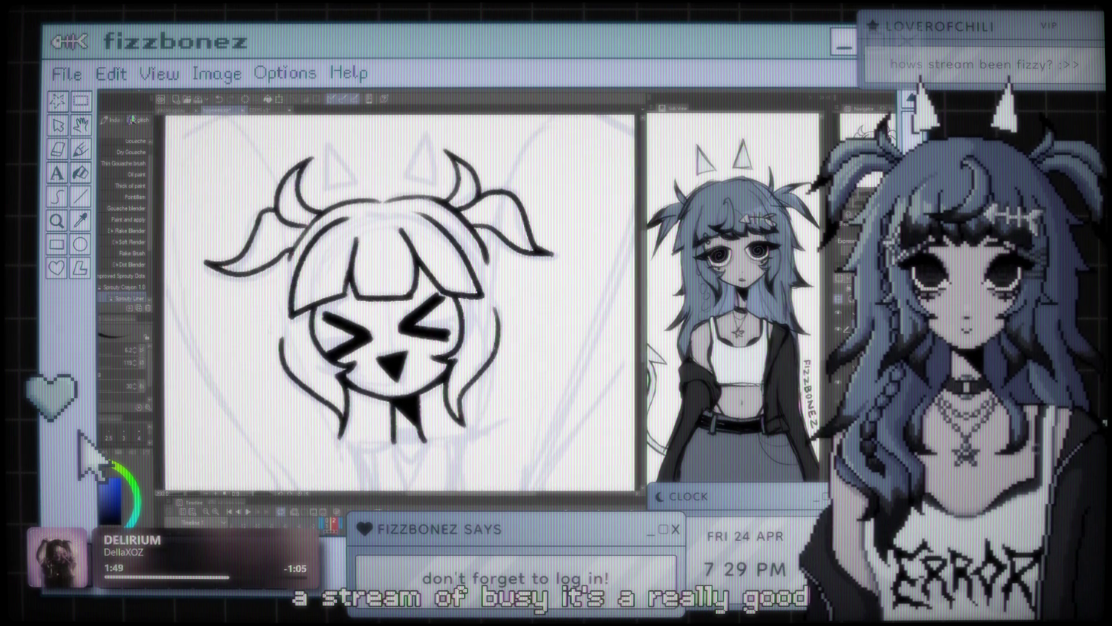
Lasso-select the right squinting eye and transform it into a slightly new position
scroll(434, 262, up, 2)
scroll(434, 262, up, 2)
scroll(434, 262, up, 2)
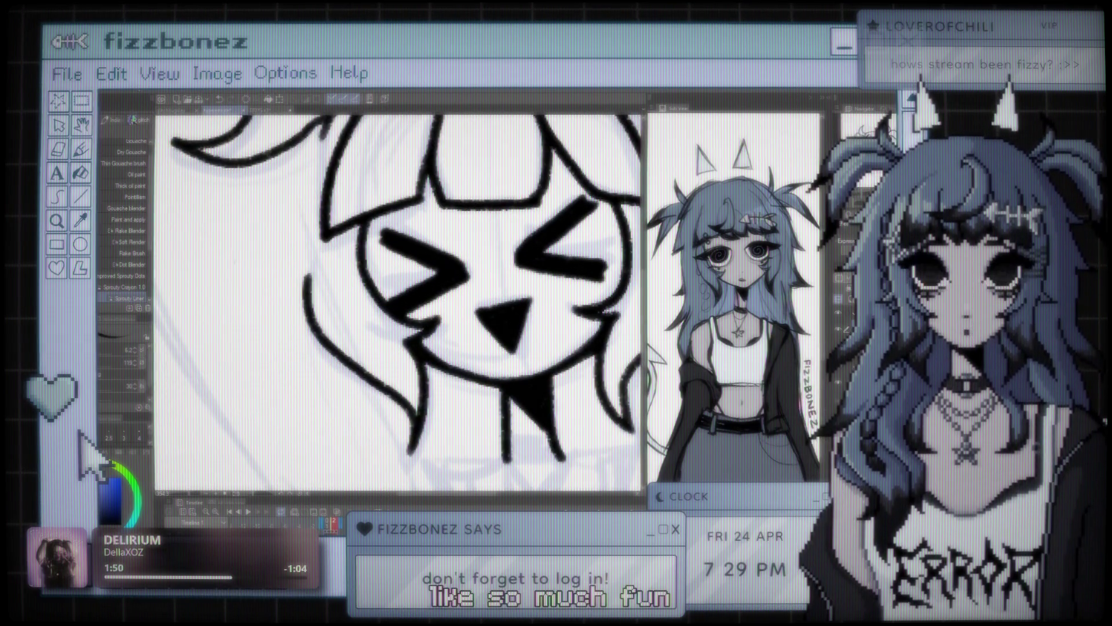
key(m)
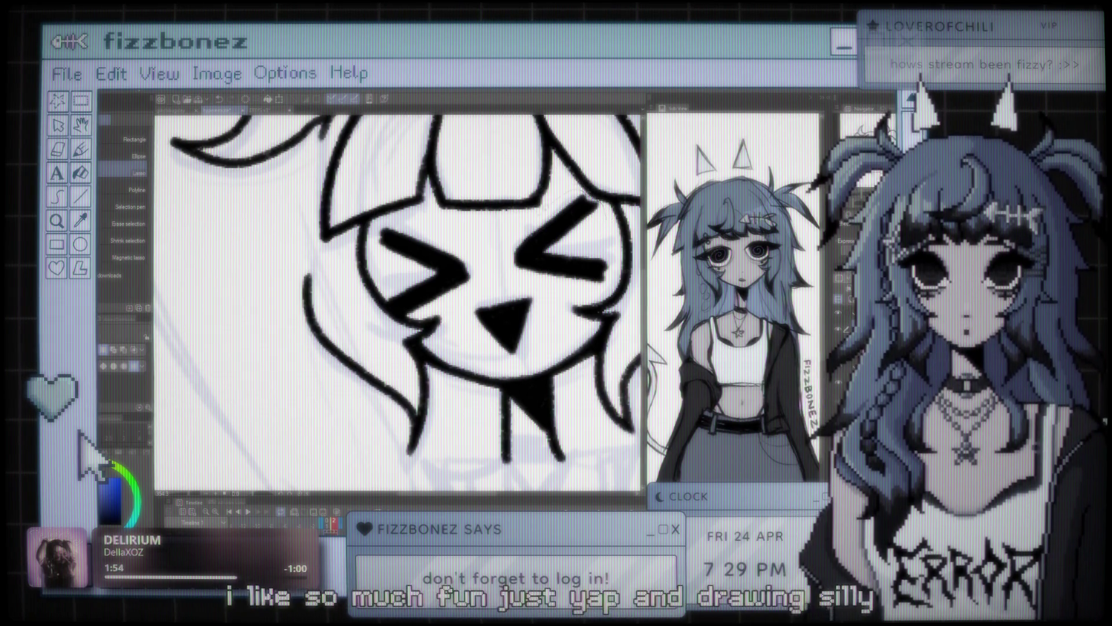
drag(625, 245, 621, 232)
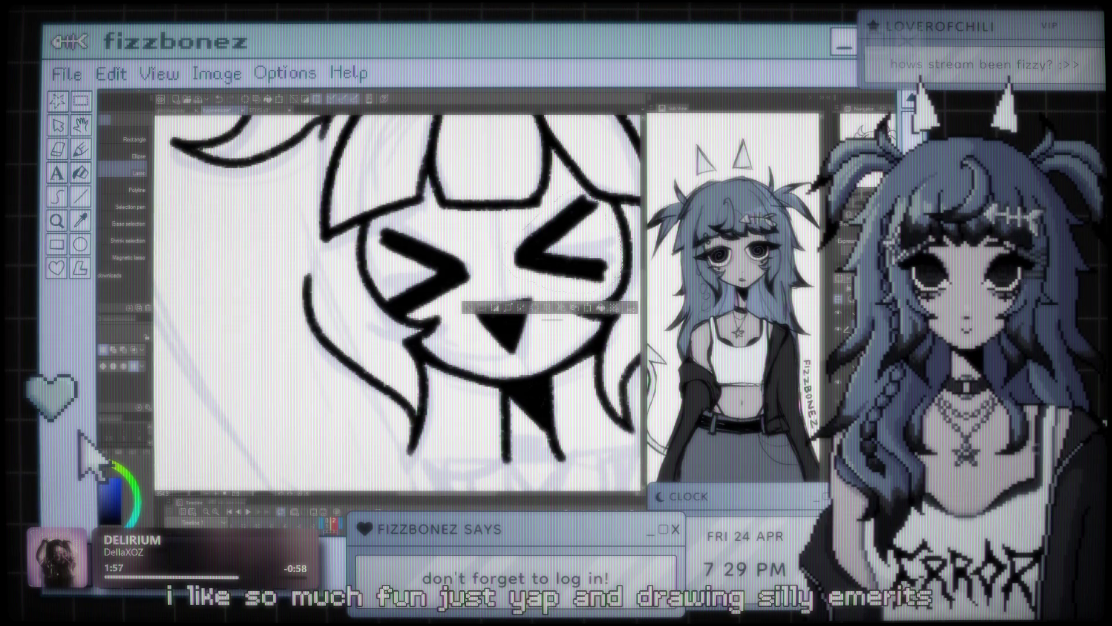
click(589, 308)
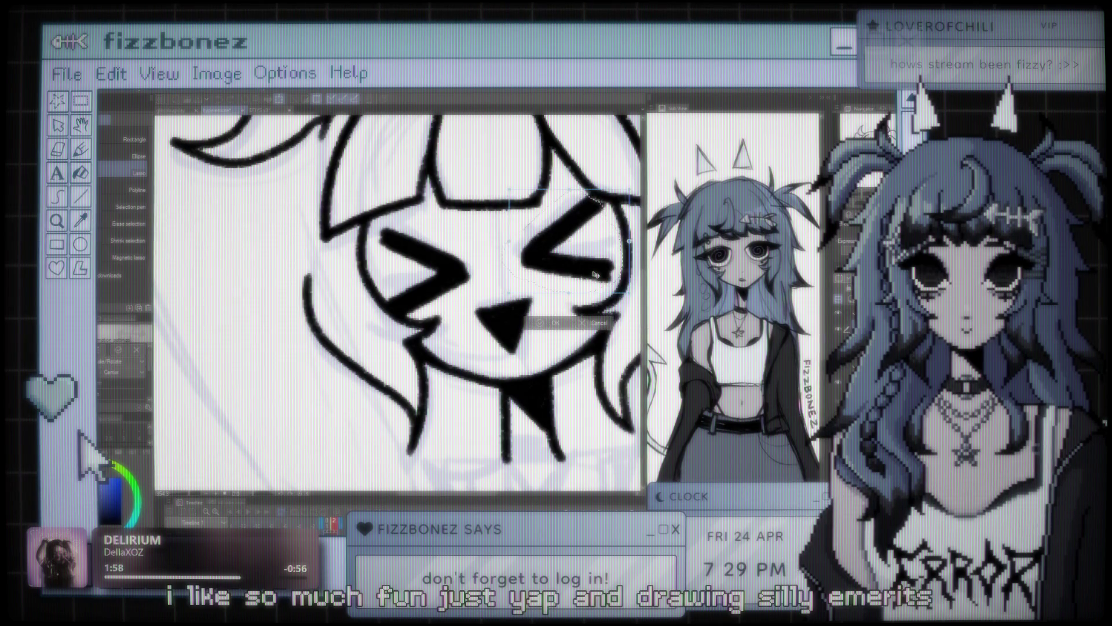
click(546, 322)
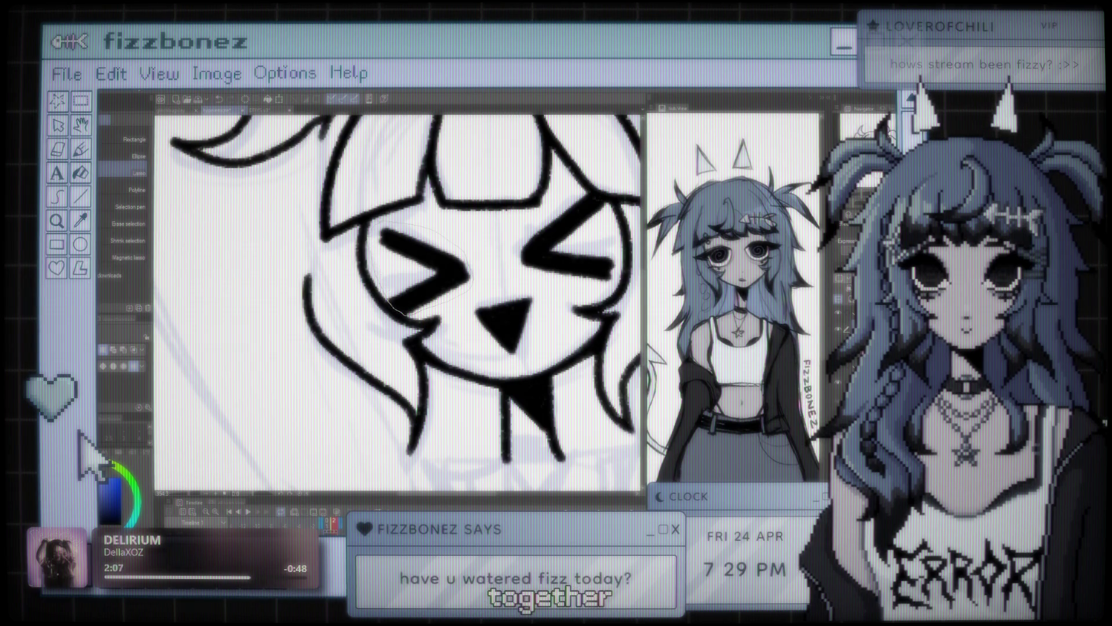
Shift the left eye slightly over with Transform, then clear the selection
click(463, 330)
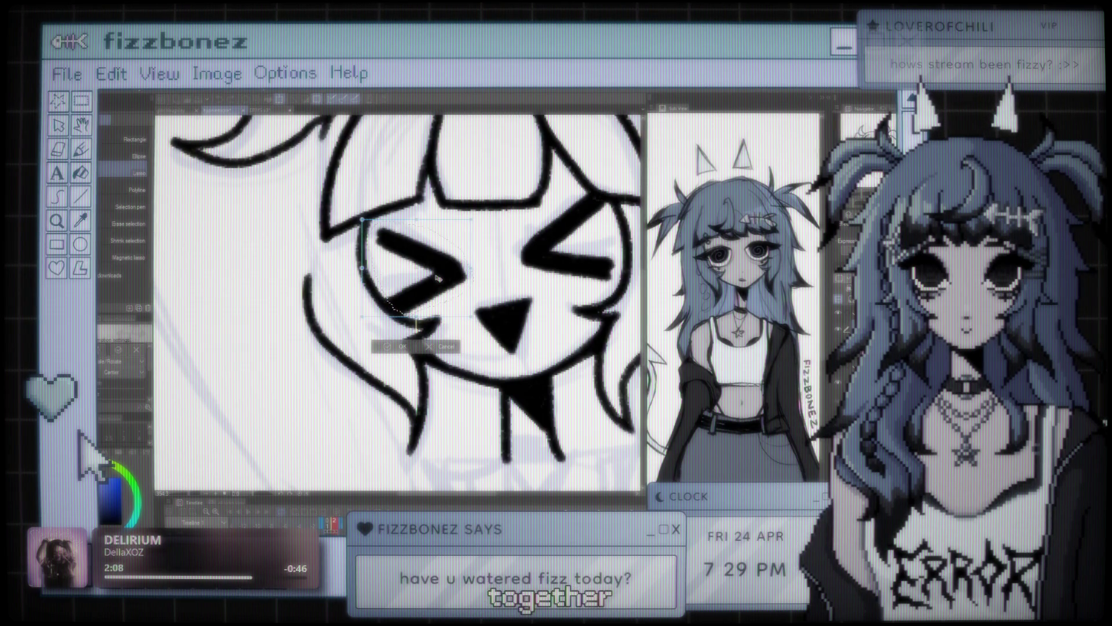
click(402, 347)
key(ctrl+d)
key(ctrl+minus)
key(ctrl+minus)
key(ctrl+minus)
key(ctrl+minus)
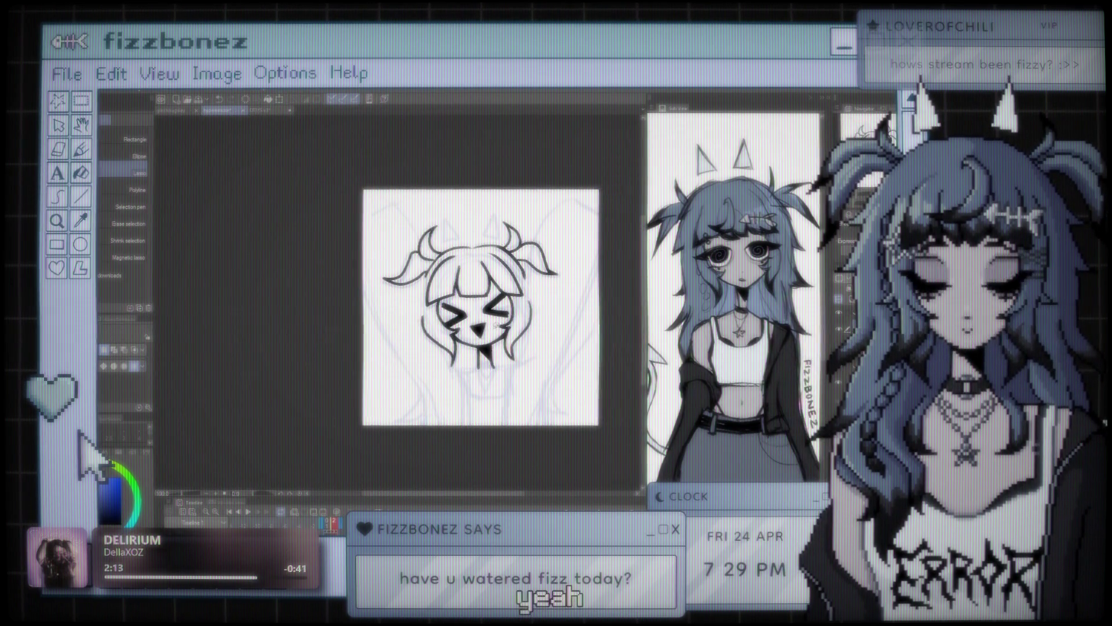
key(ctrl+plus)
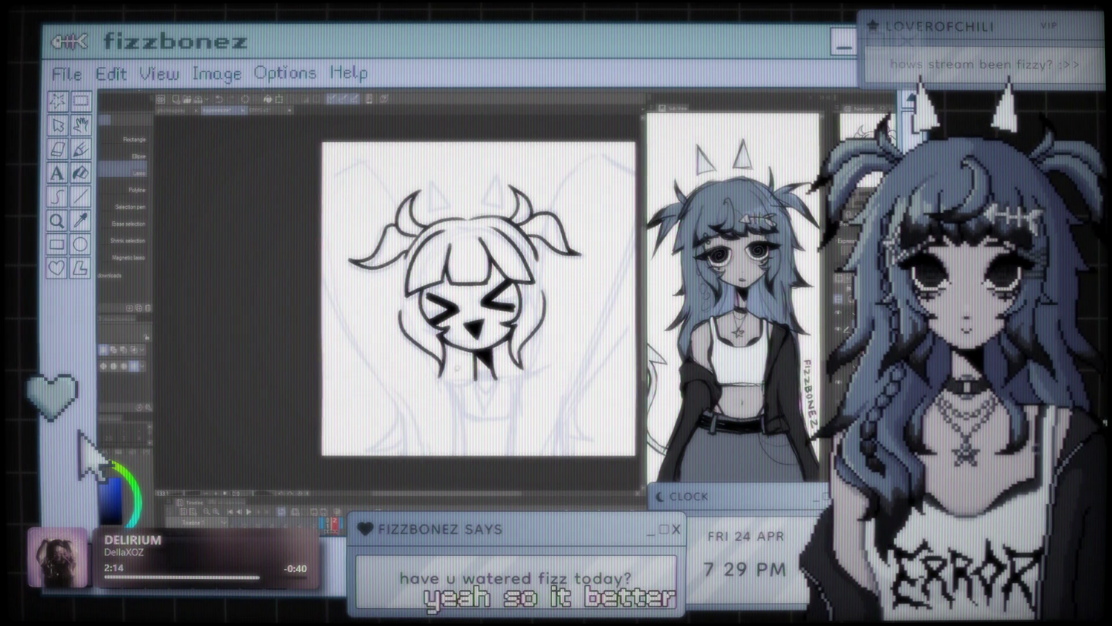
Thicken the ink on the right eye's '<' chevron with the pen
drag(457, 369, 400, 358)
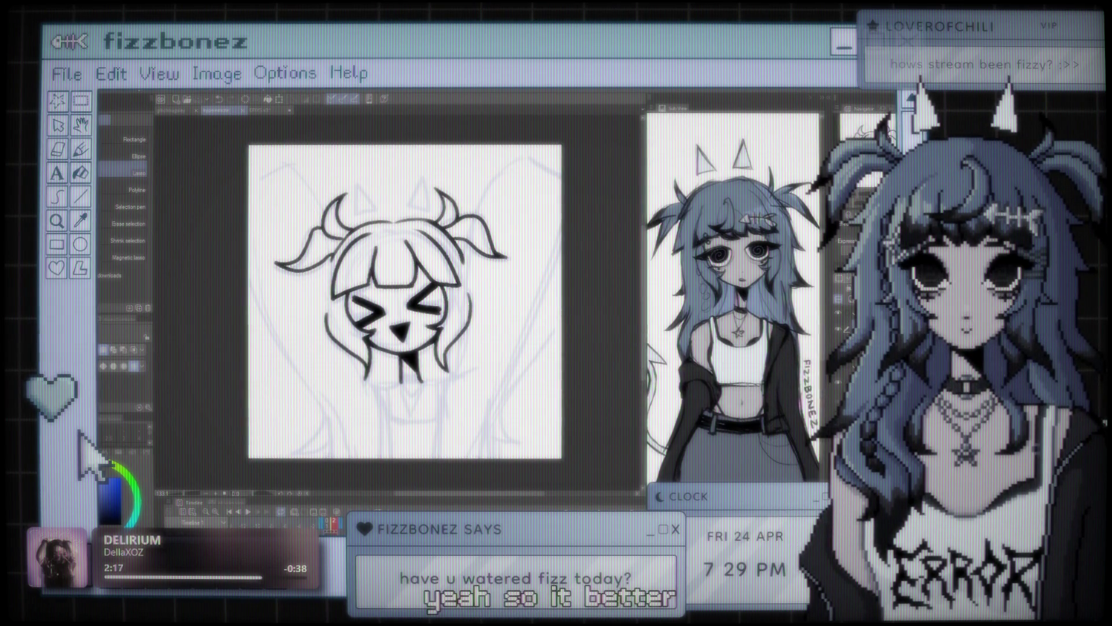
key(ctrl+plus)
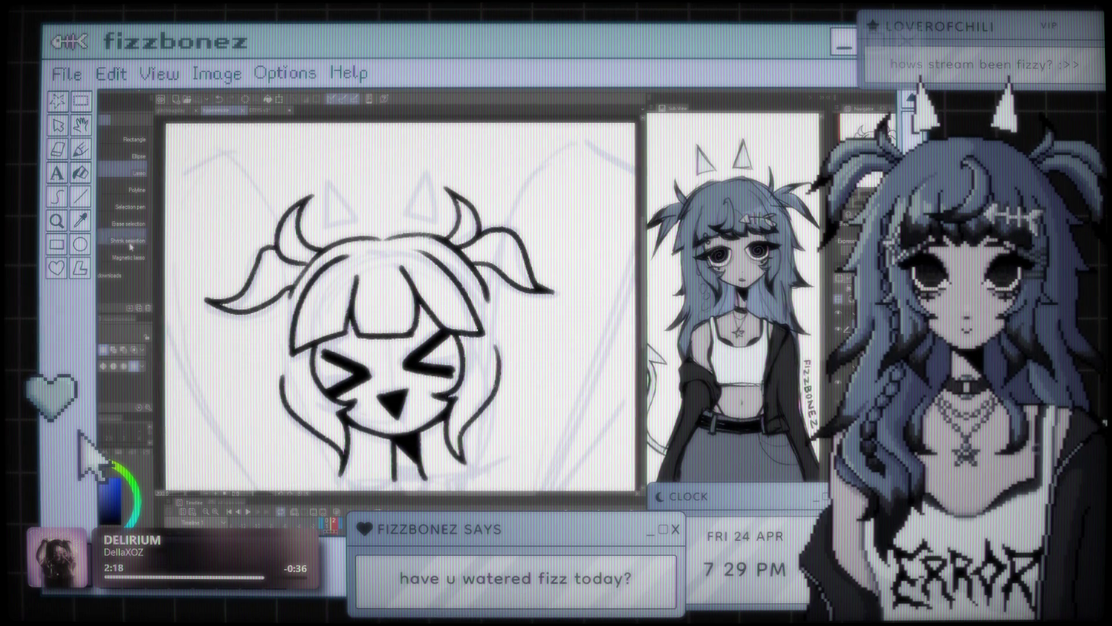
key(b)
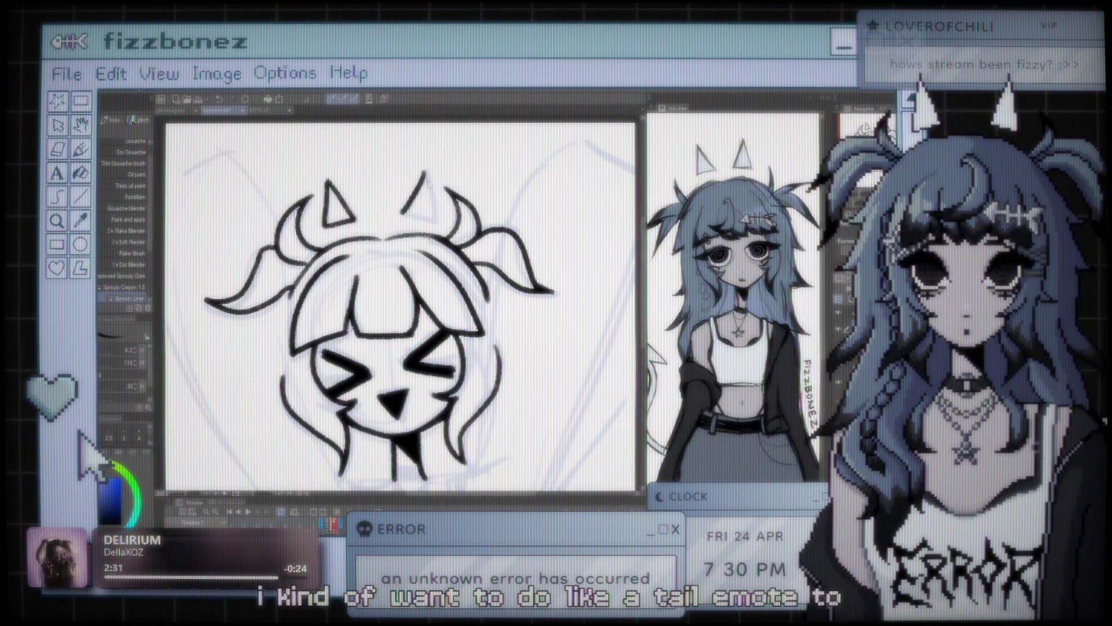
key(ctrl+minus)
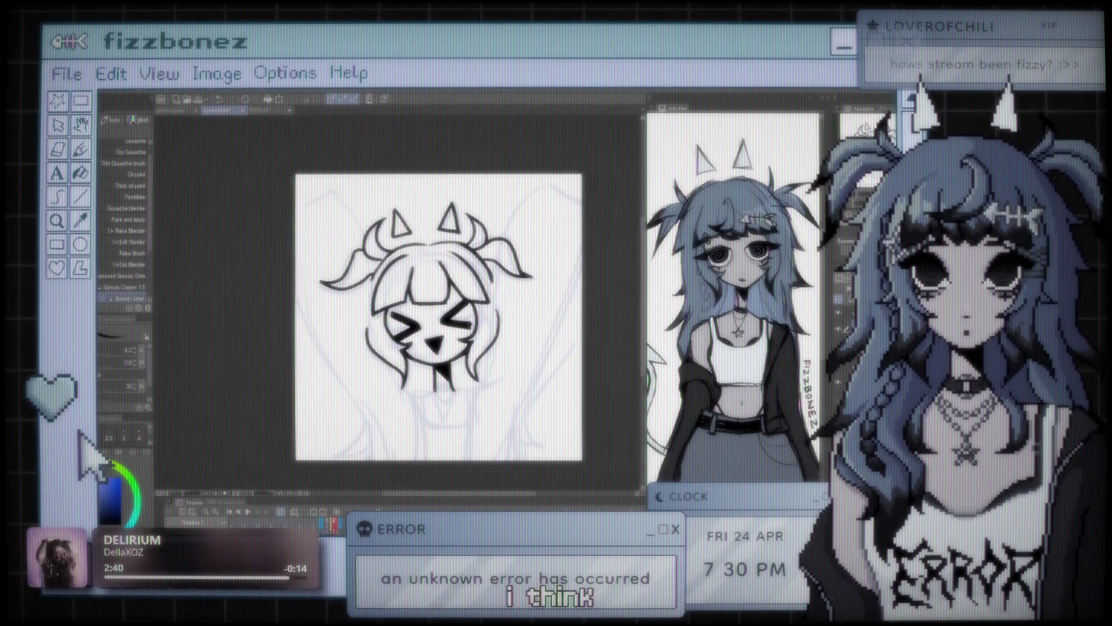
key(ctrl+plus)
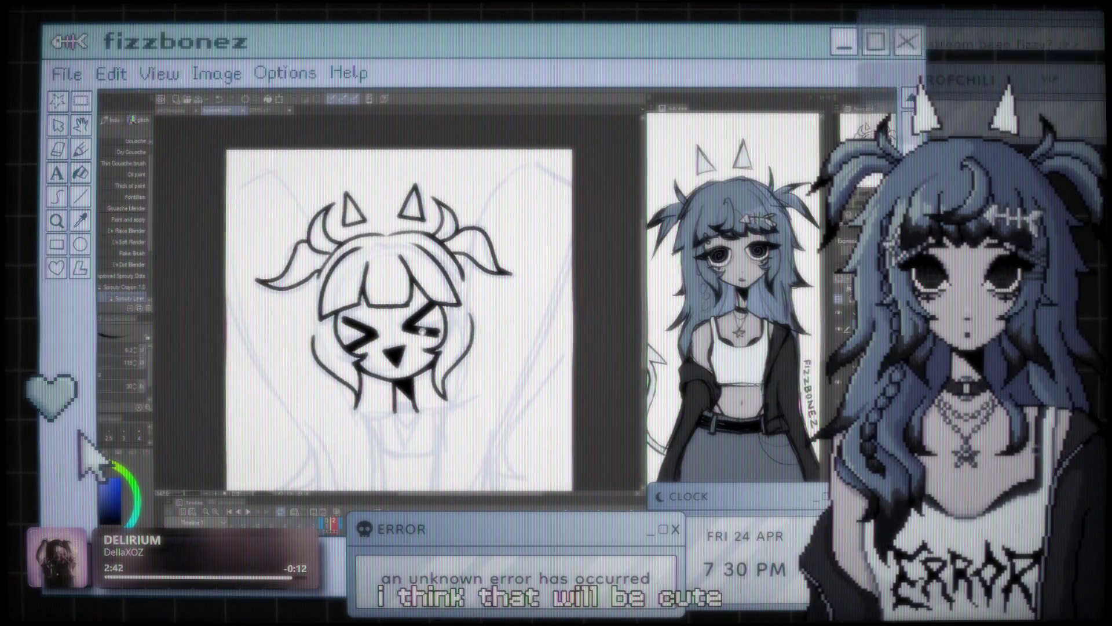
drag(421, 330, 423, 325)
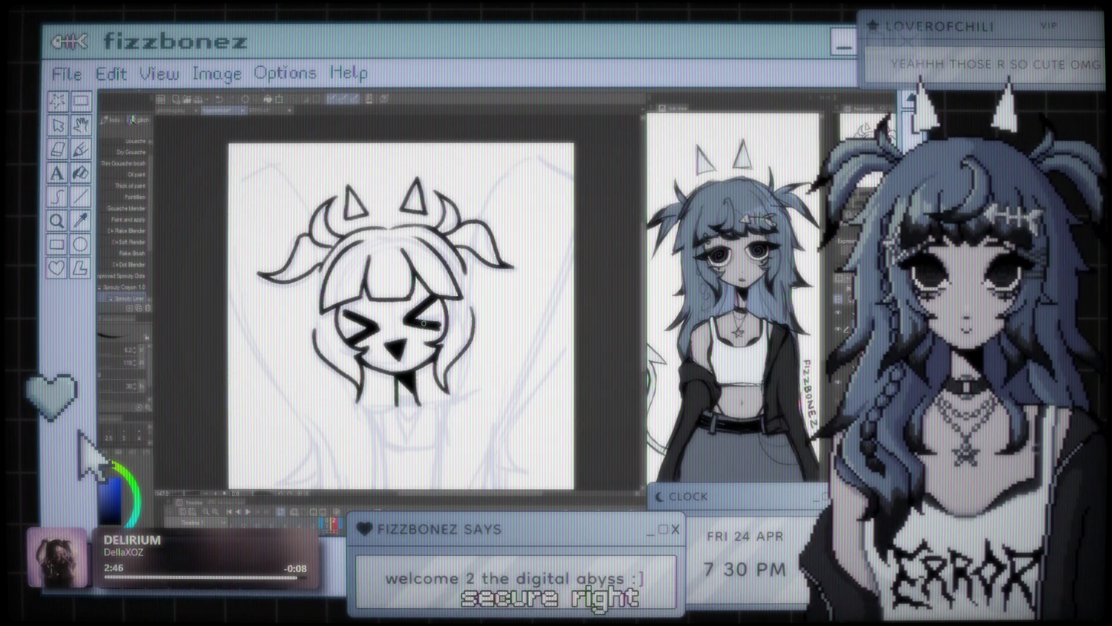
scroll(335, 291, down, 2)
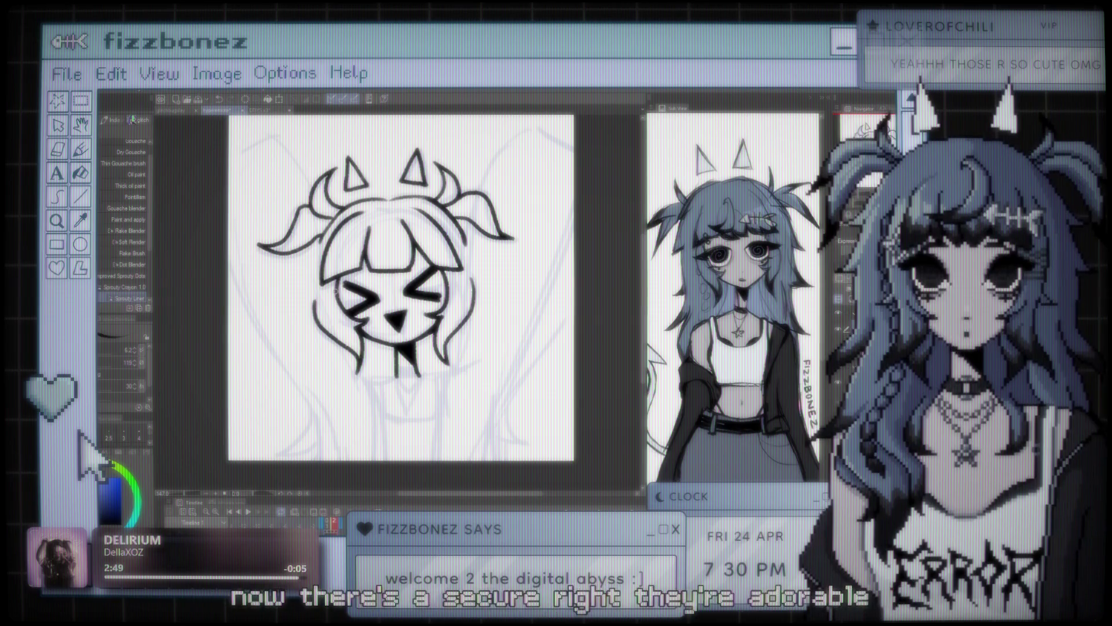
scroll(335, 292, right, 1)
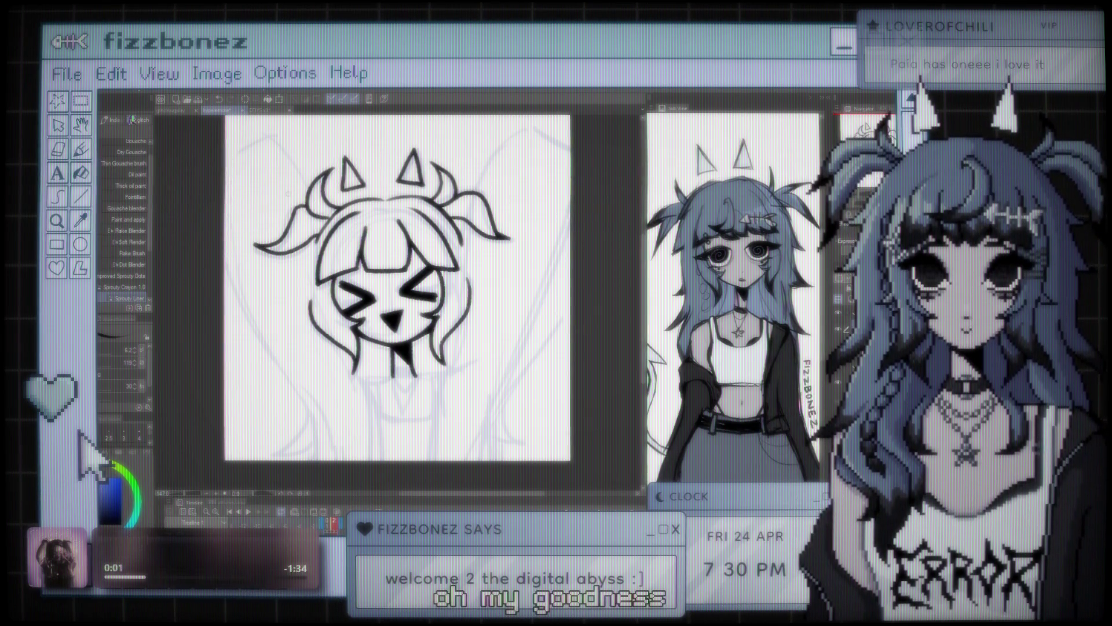
Boldly outline the tongue under the face and restroke the right horn triangle with the Sprouty Liner
scroll(377, 290, up, 1)
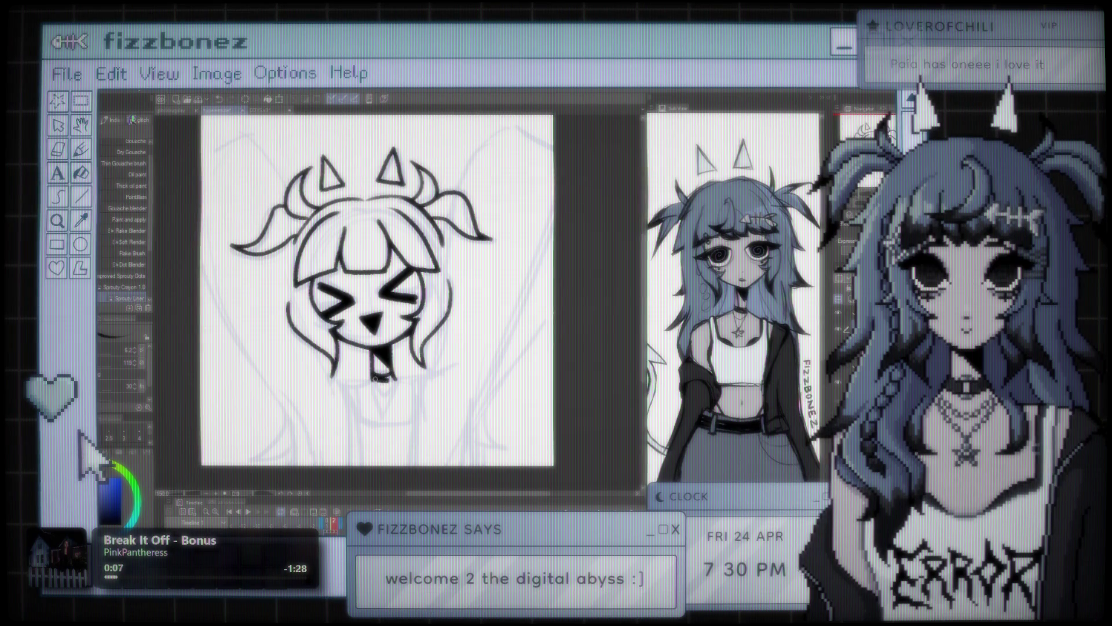
drag(372, 373, 393, 378)
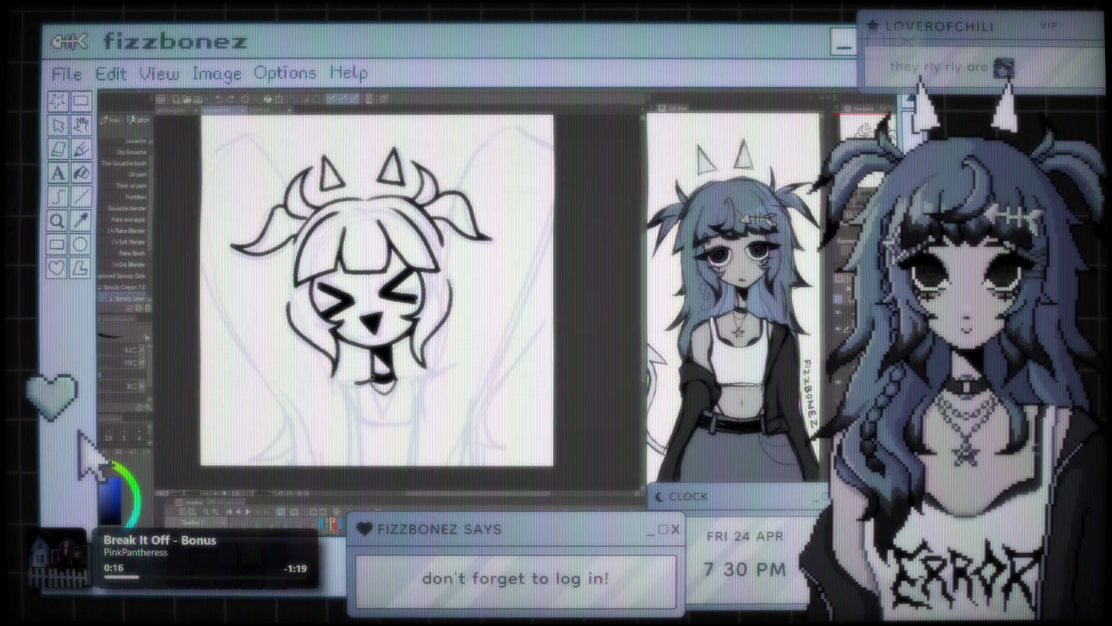
drag(384, 173, 399, 152)
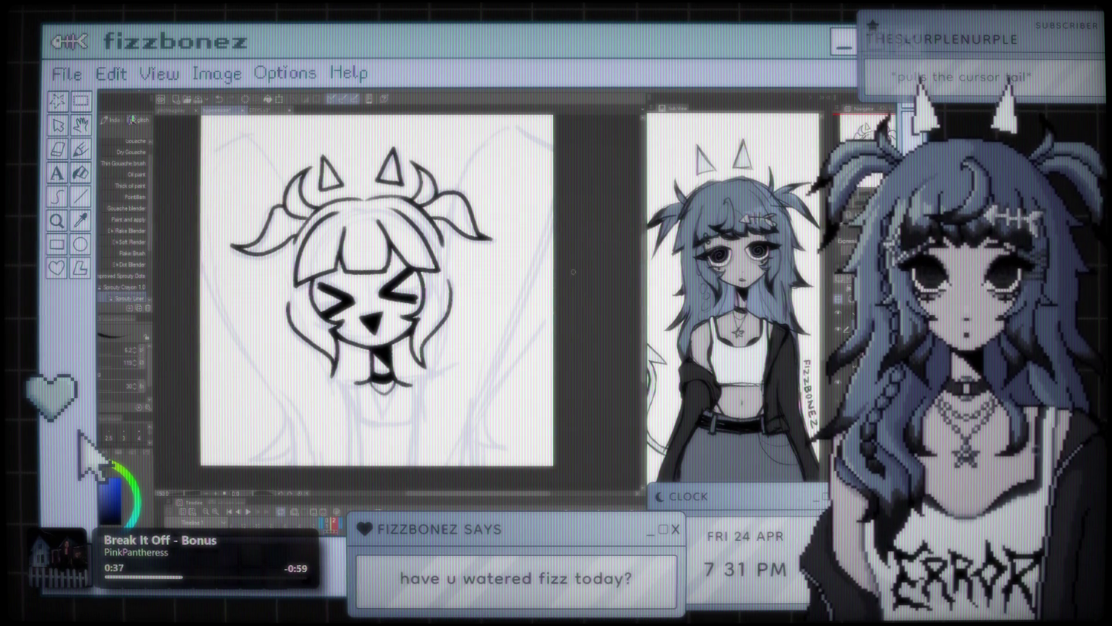
scroll(371, 342, down, 2)
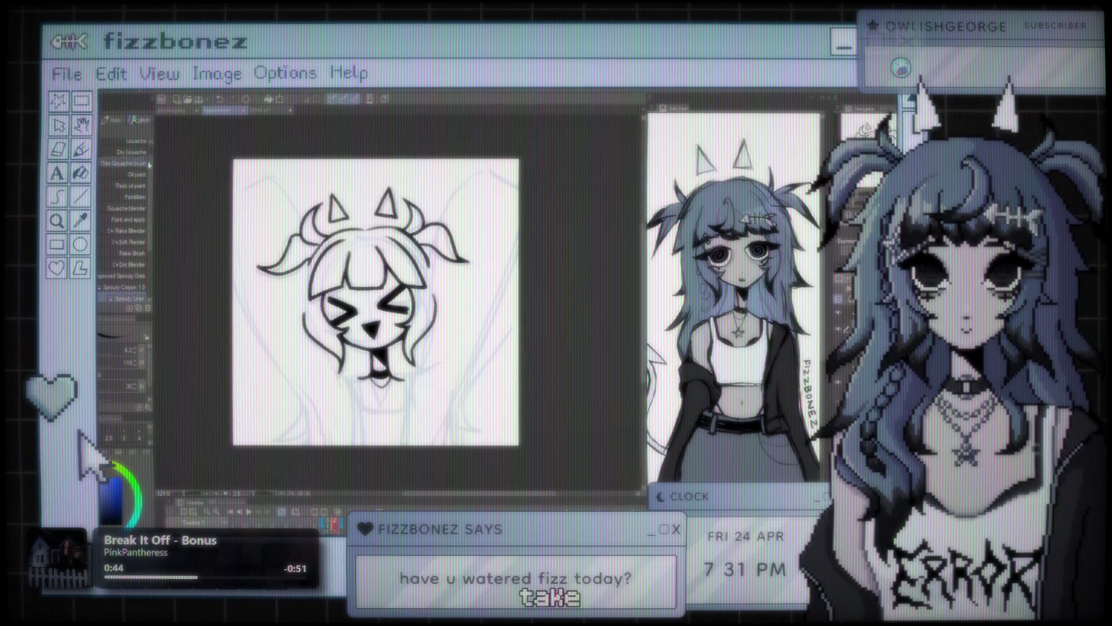
scroll(404, 298, up, 1)
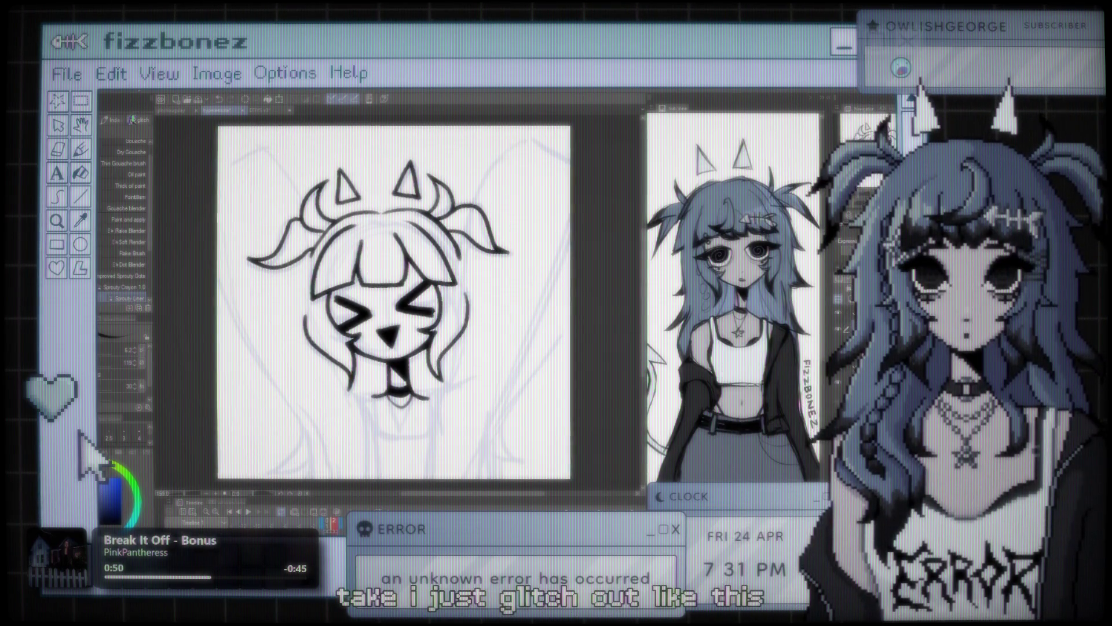
scroll(404, 299, up, 1)
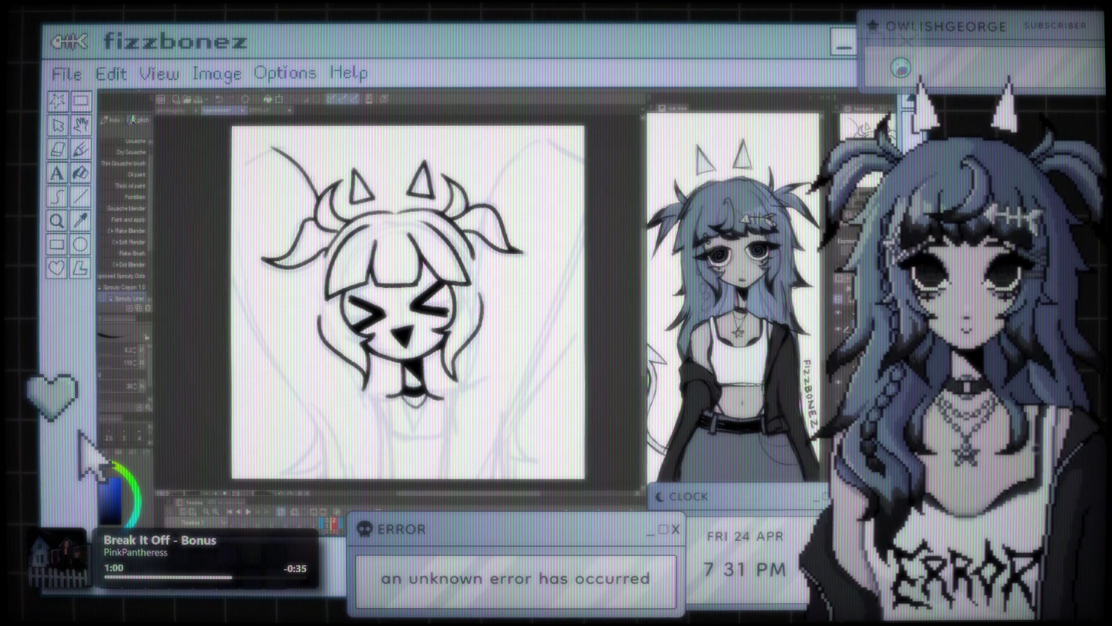
Draw the left and right arms curving up high over the head
drag(244, 163, 271, 149)
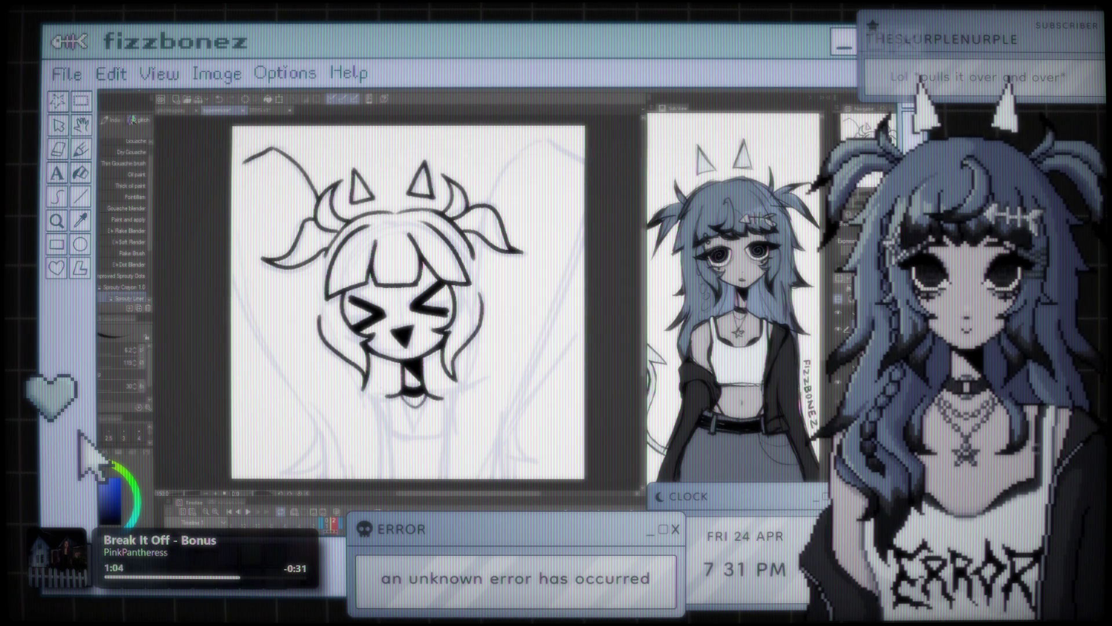
drag(405, 290, 365, 292)
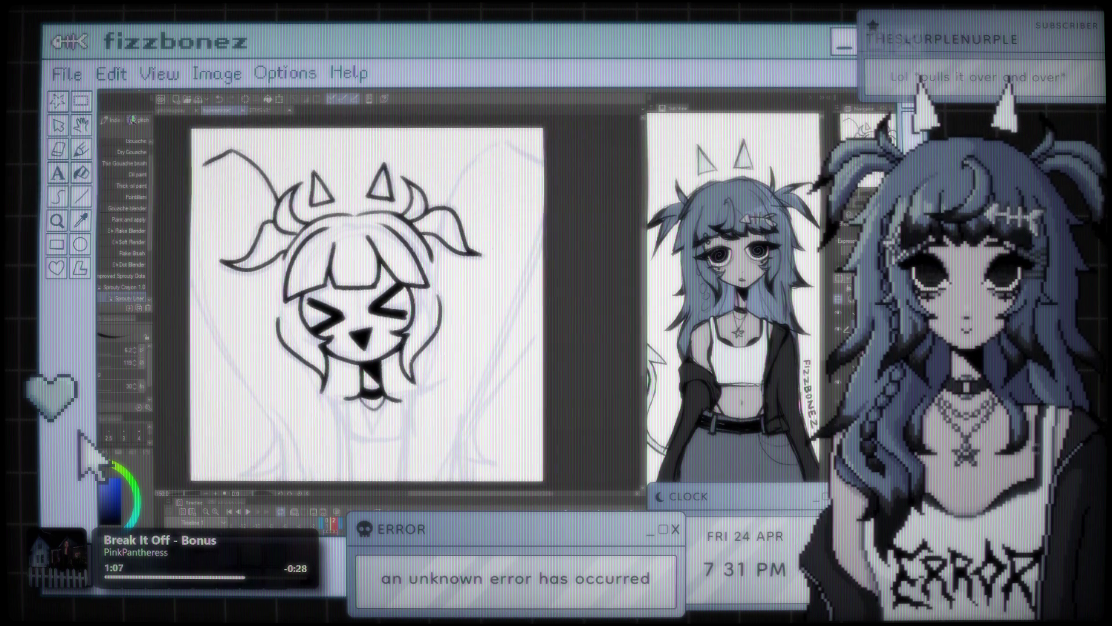
drag(458, 197, 501, 140)
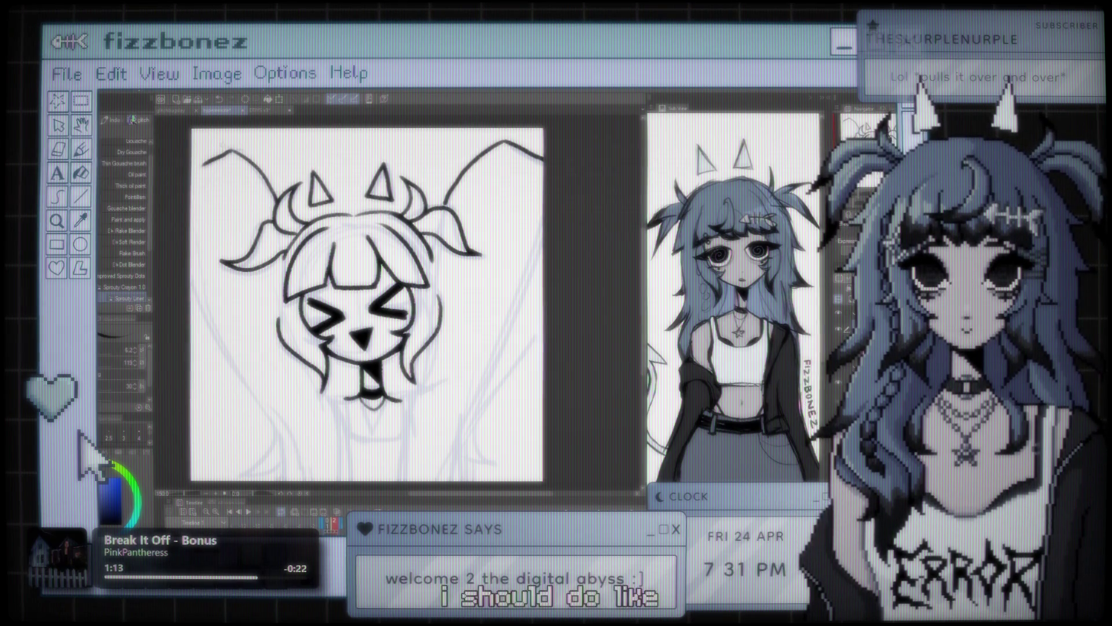
mouse_move(272, 192)
mouse_down()
mouse_move(218, 139)
mouse_move(191, 150)
mouse_up()
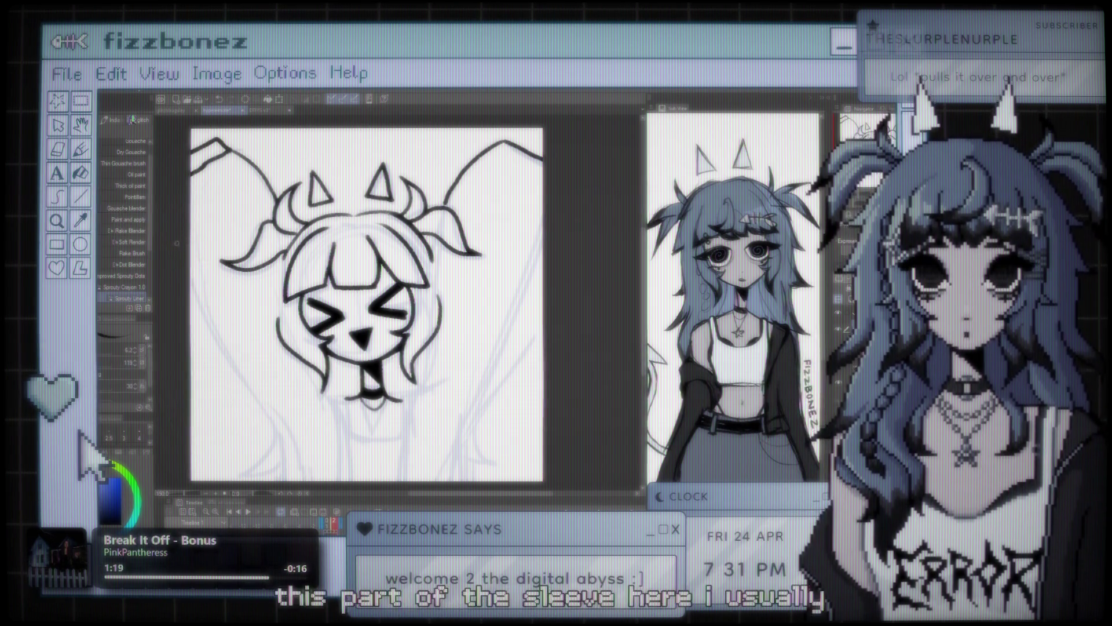
Draw the puffy sleeve down the left side and extend the arm outline to the canvas bottom
drag(194, 273, 288, 416)
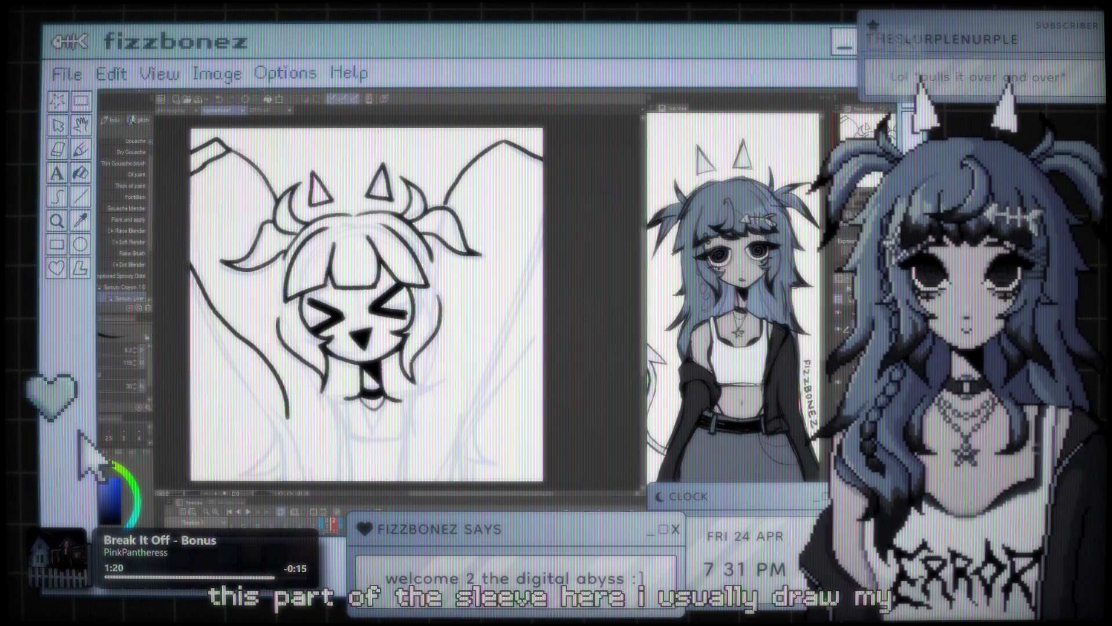
scroll(366, 305, down, 2)
scroll(406, 293, up, 2)
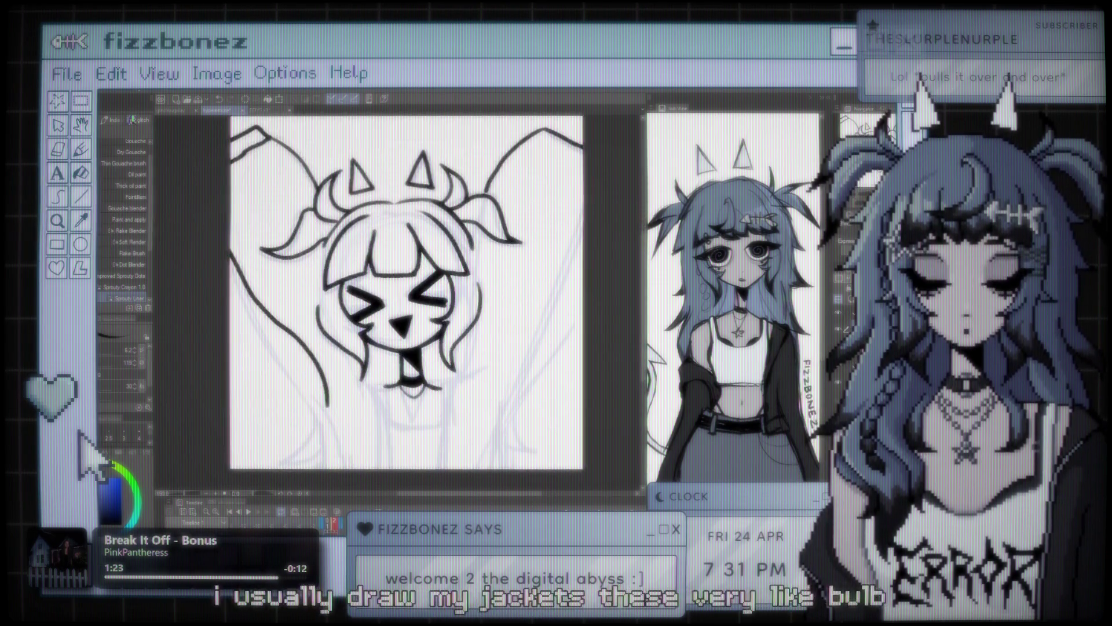
scroll(296, 261, up, 1)
scroll(418, 296, down, 1)
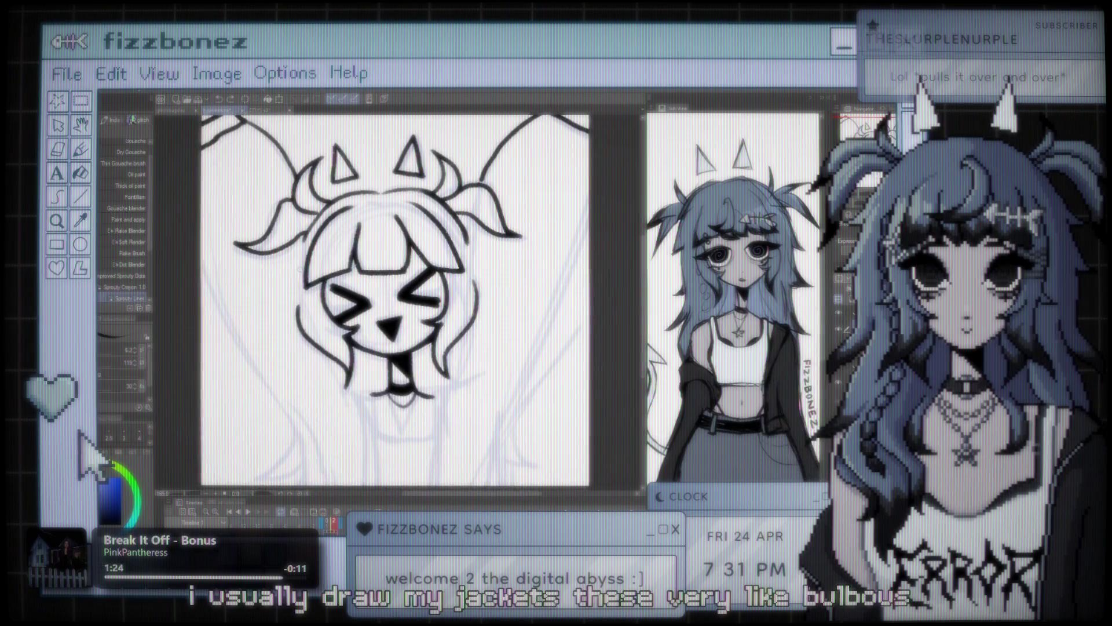
scroll(417, 299, down, 2)
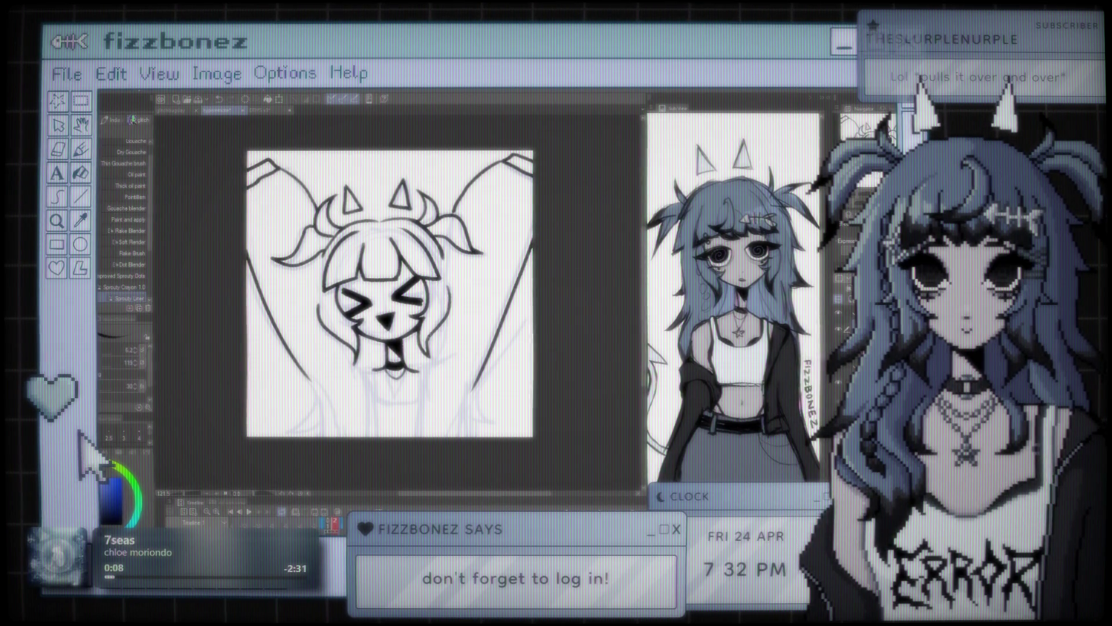
drag(310, 379, 323, 436)
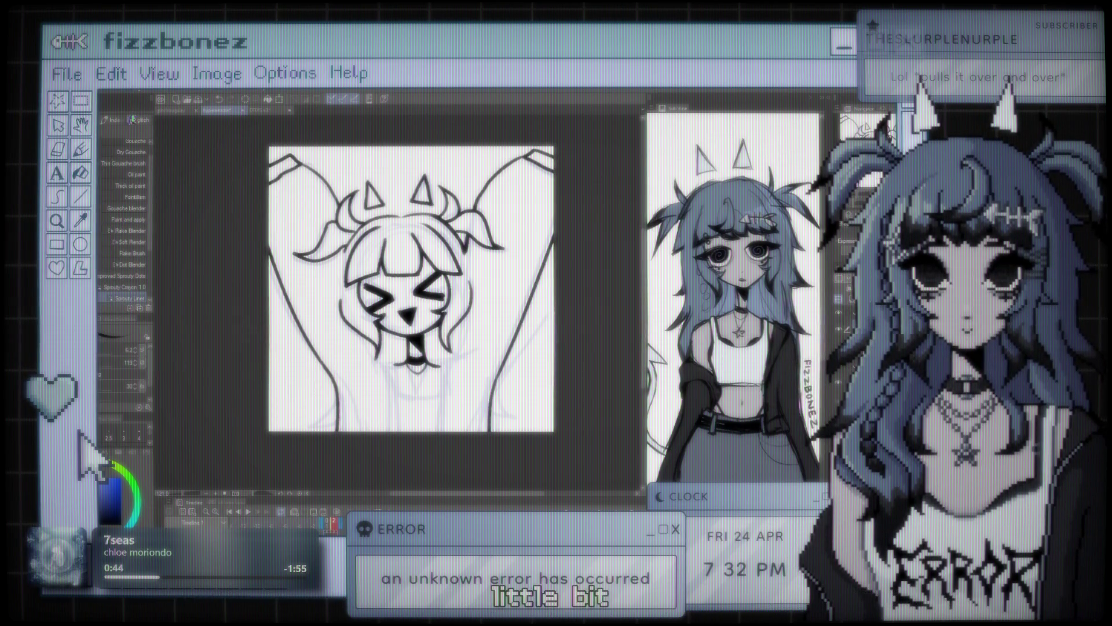
Set the Liquify brush size to 116.6, then ink a line along the lower-left torso with the Sprouty Liner
key(j)
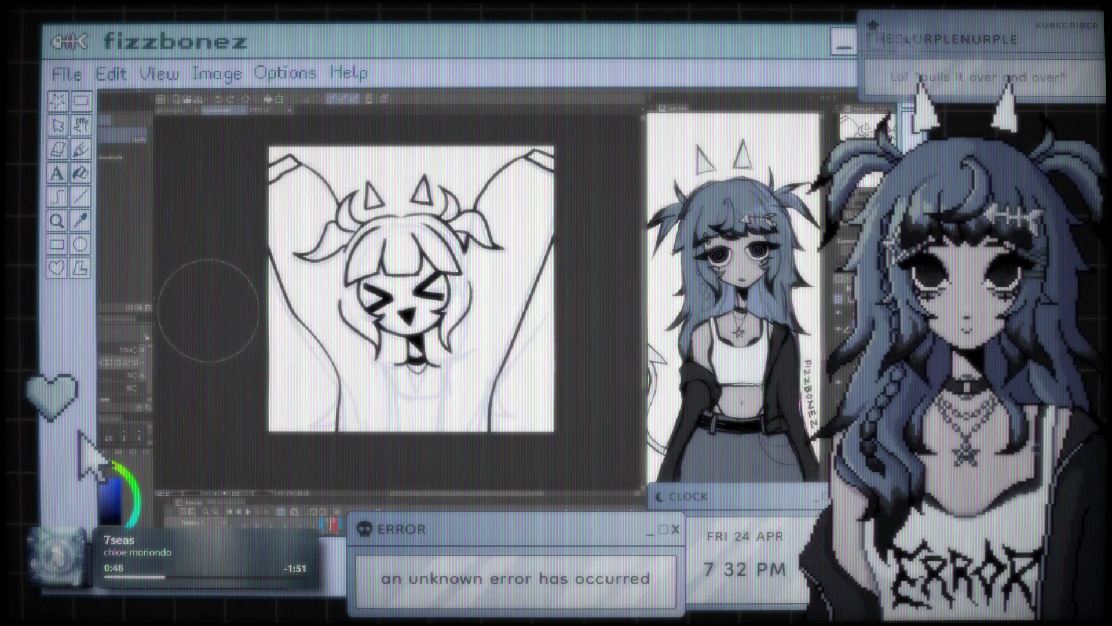
drag(132, 350, 107, 358)
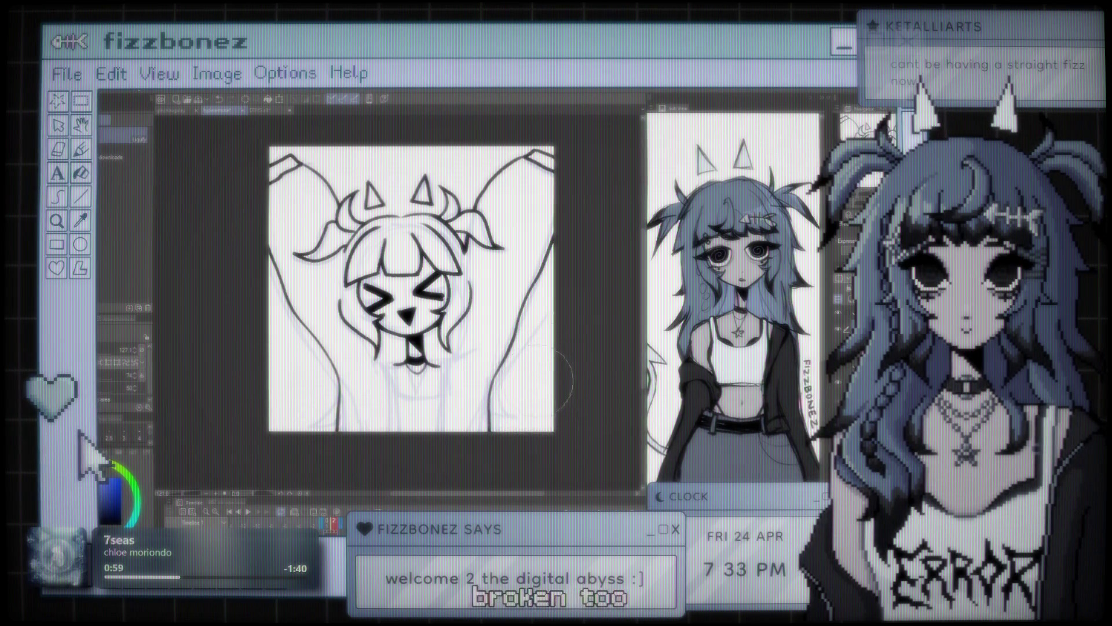
key(b)
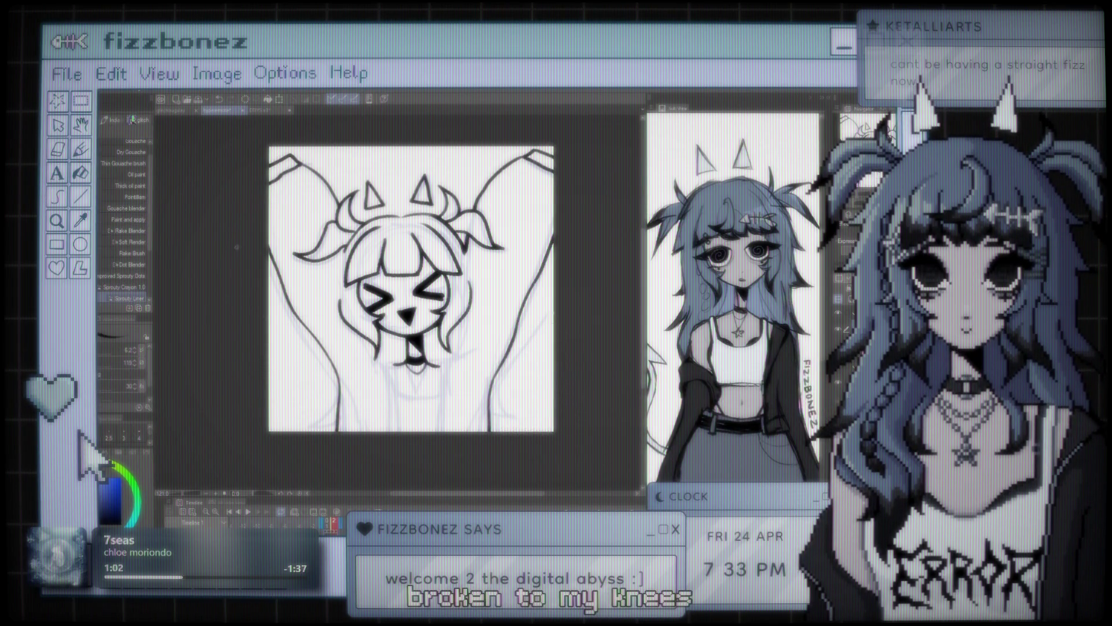
drag(341, 374, 312, 420)
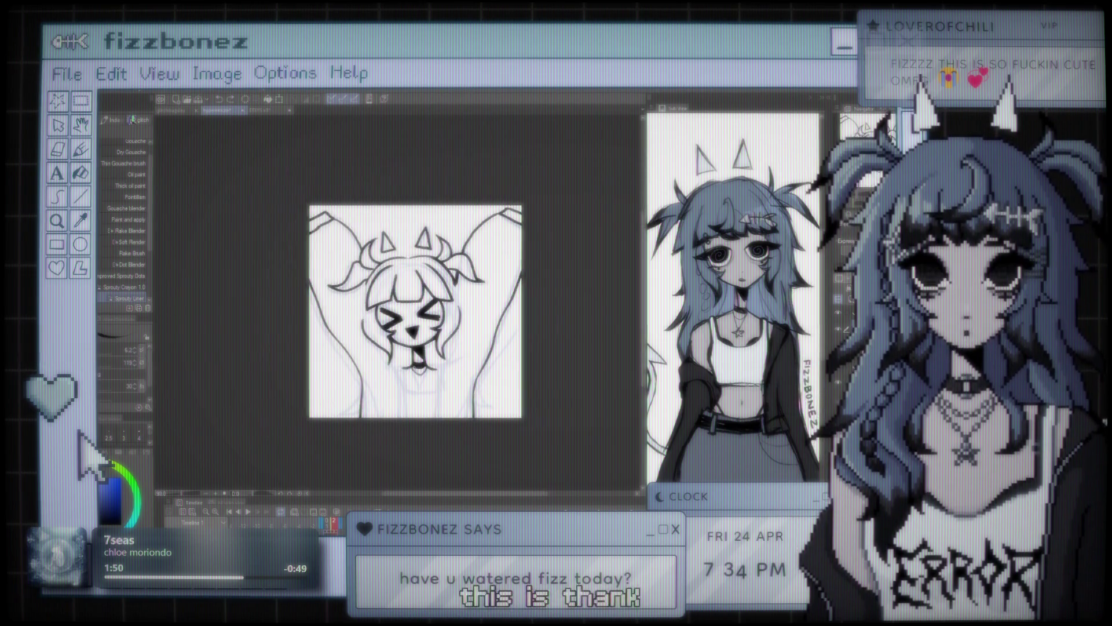
scroll(414, 307, up, 1)
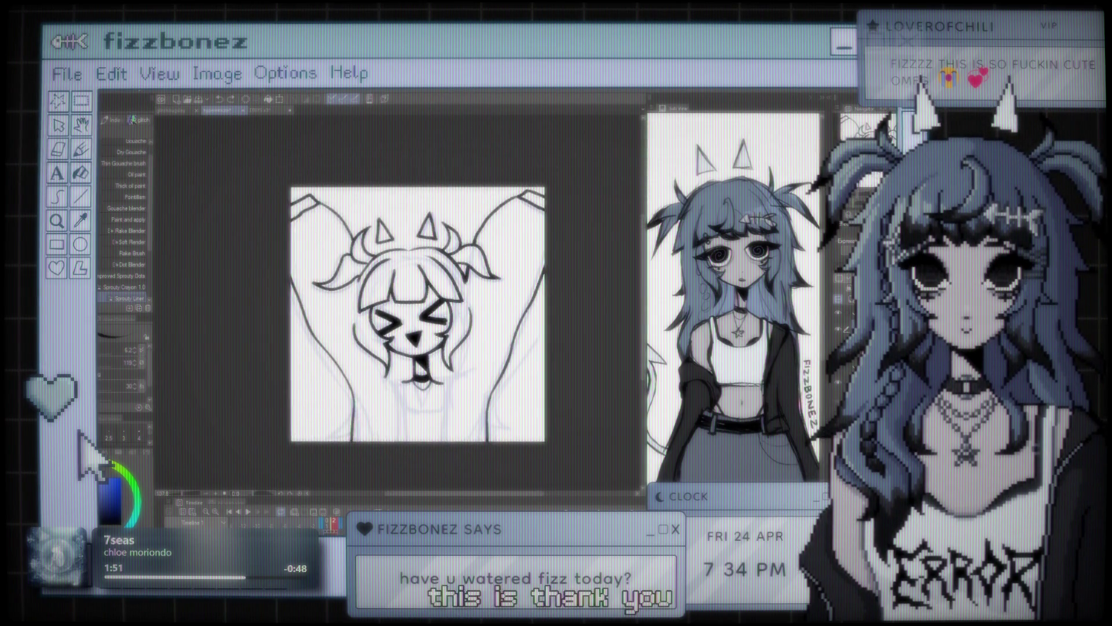
scroll(522, 452, up, 1)
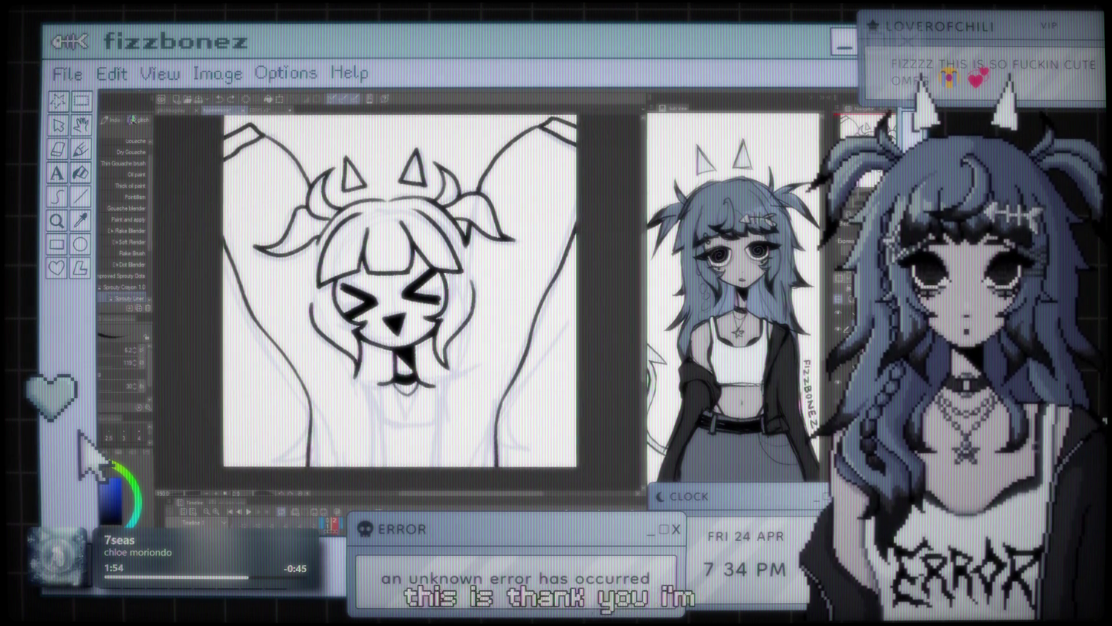
scroll(350, 306, down, 2)
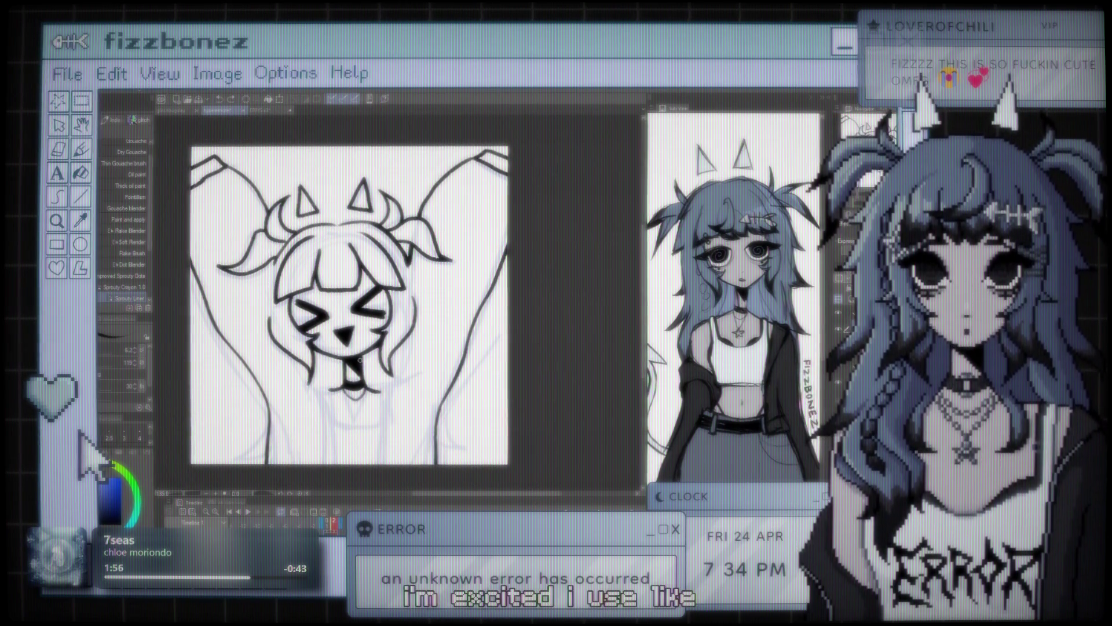
key(j)
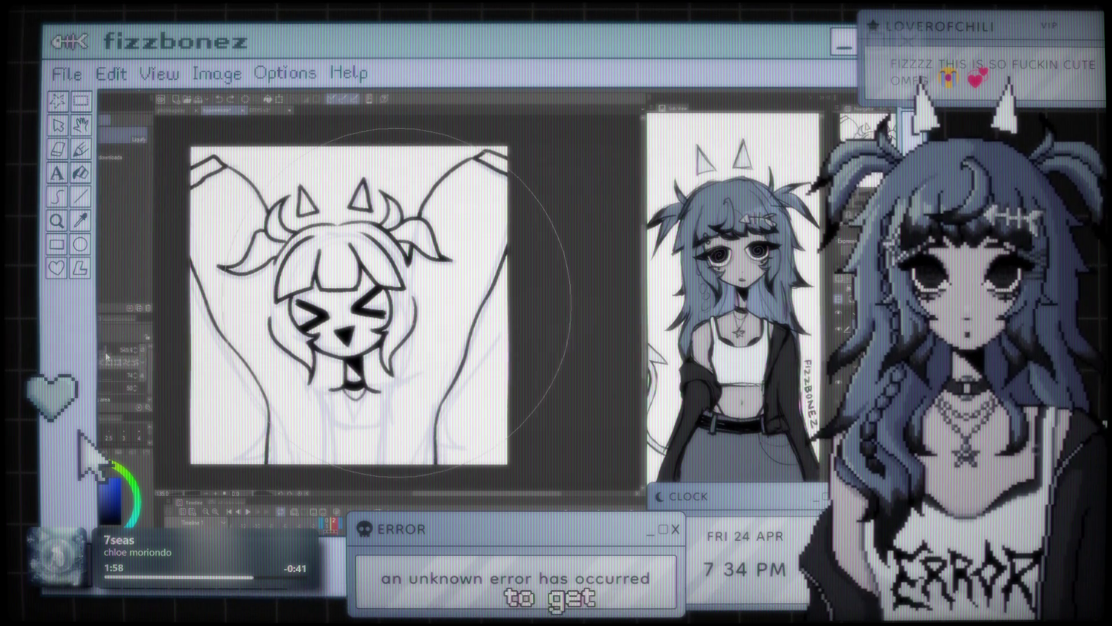
drag(377, 301, 450, 329)
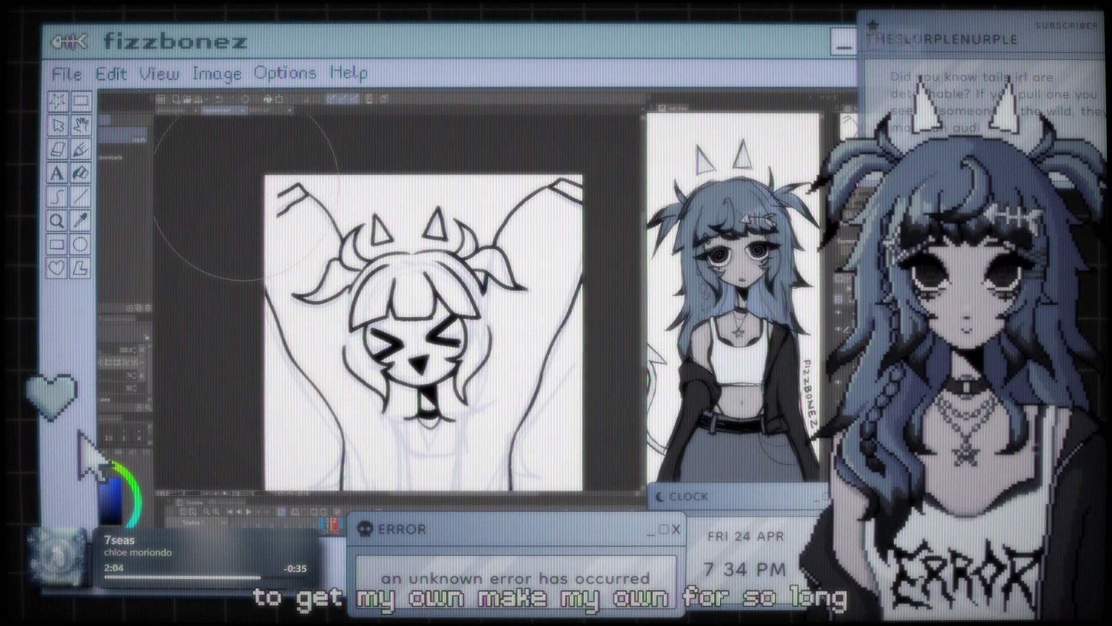
drag(576, 214, 549, 232)
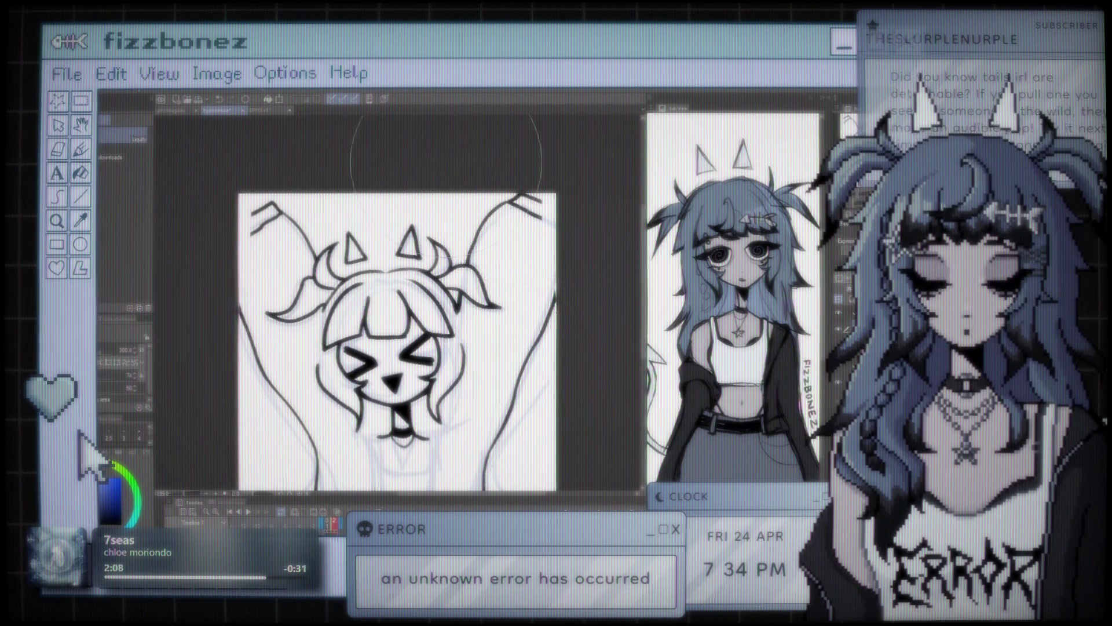
scroll(435, 173, down, 3)
drag(471, 218, 502, 220)
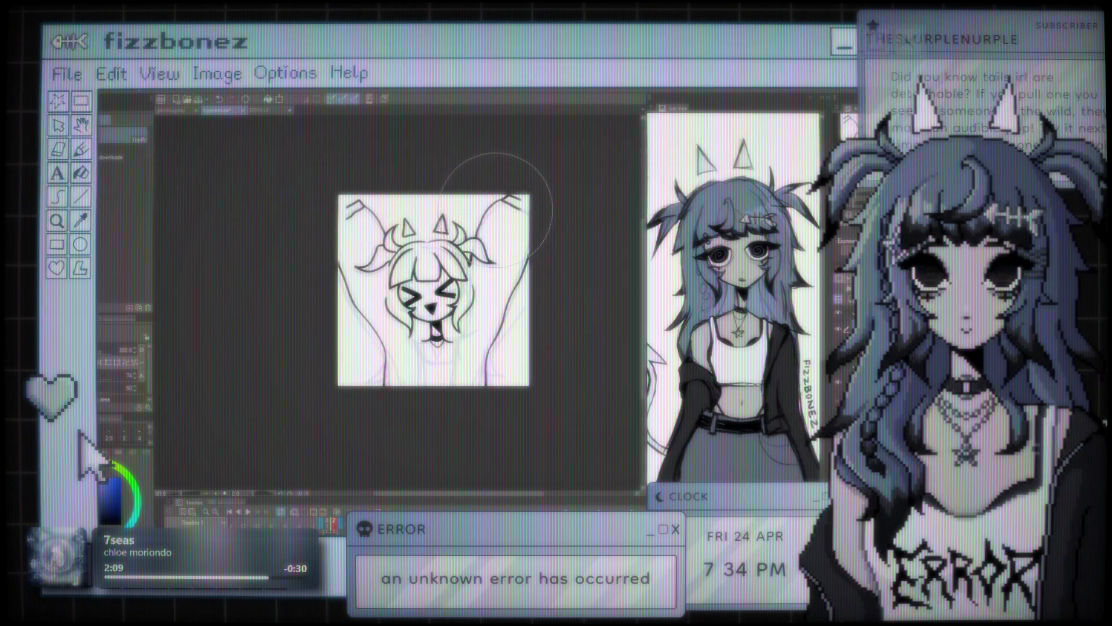
scroll(495, 210, up, 2)
scroll(464, 226, up, 2)
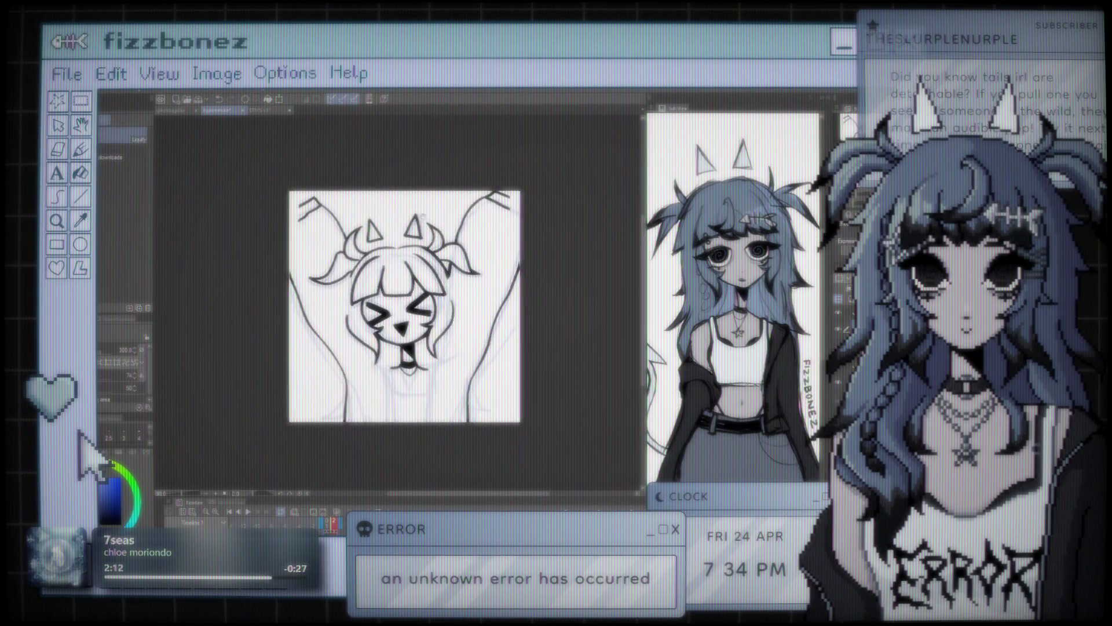
drag(443, 231, 431, 219)
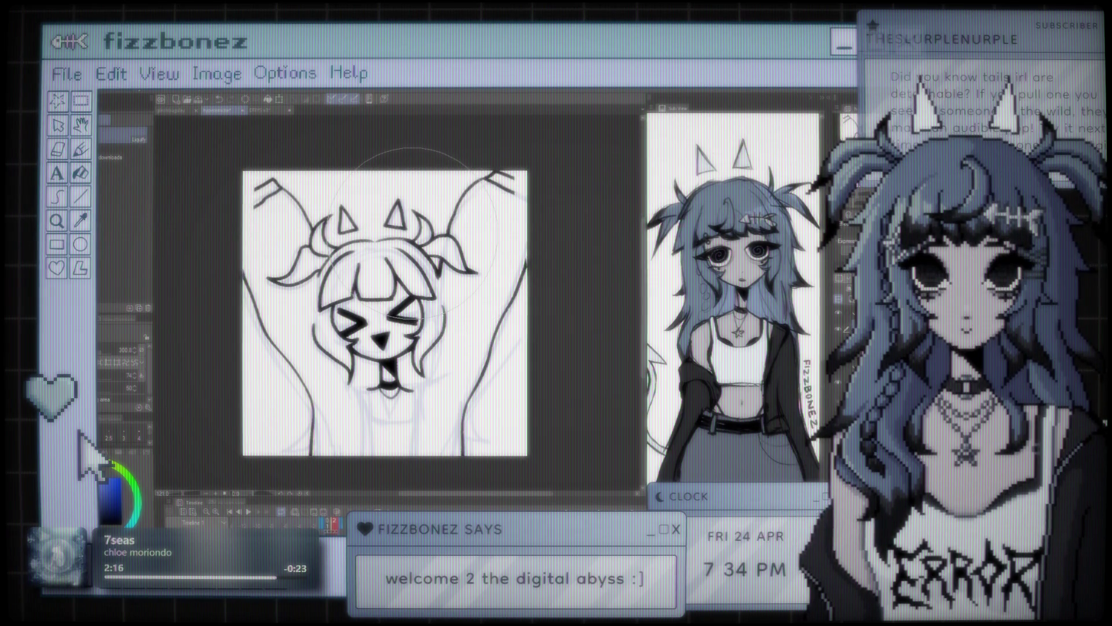
scroll(411, 231, down, 2)
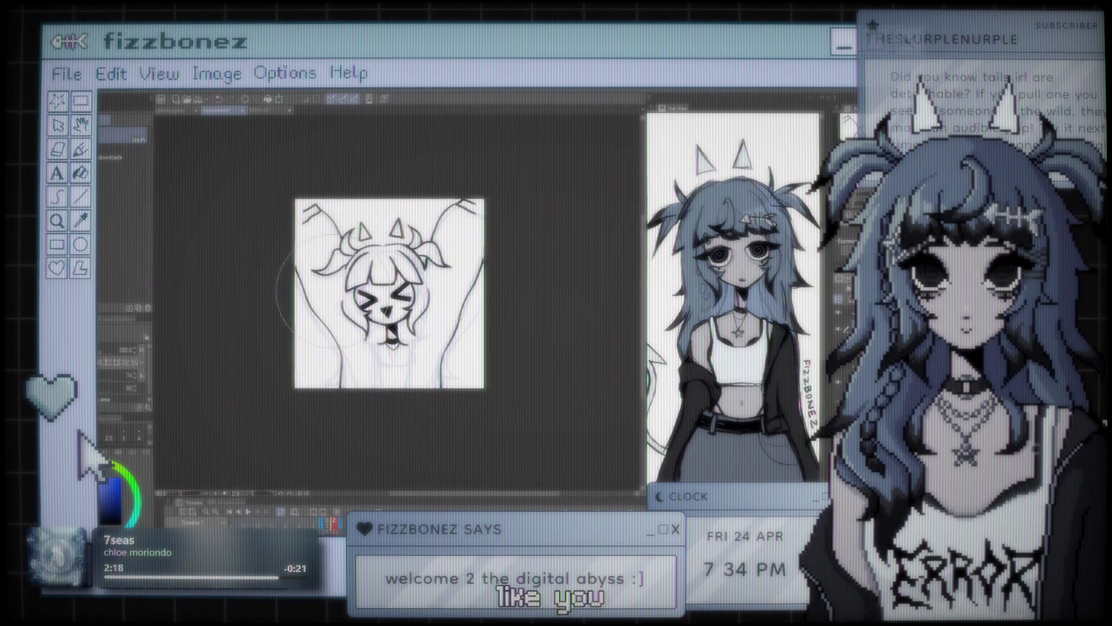
scroll(347, 223, up, 3)
key(b)
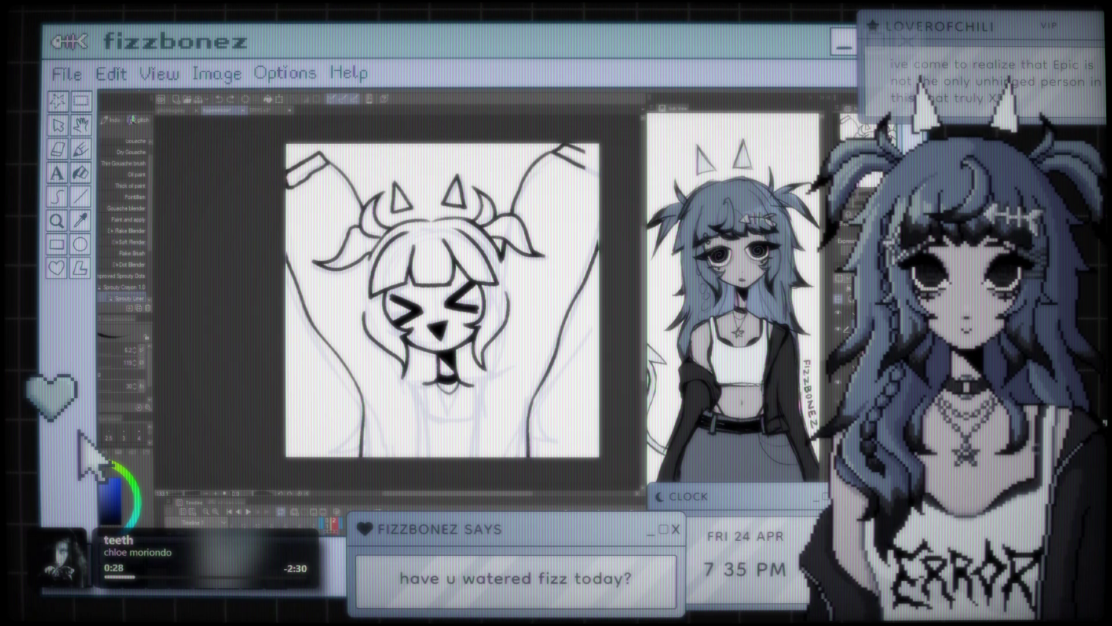
key(j)
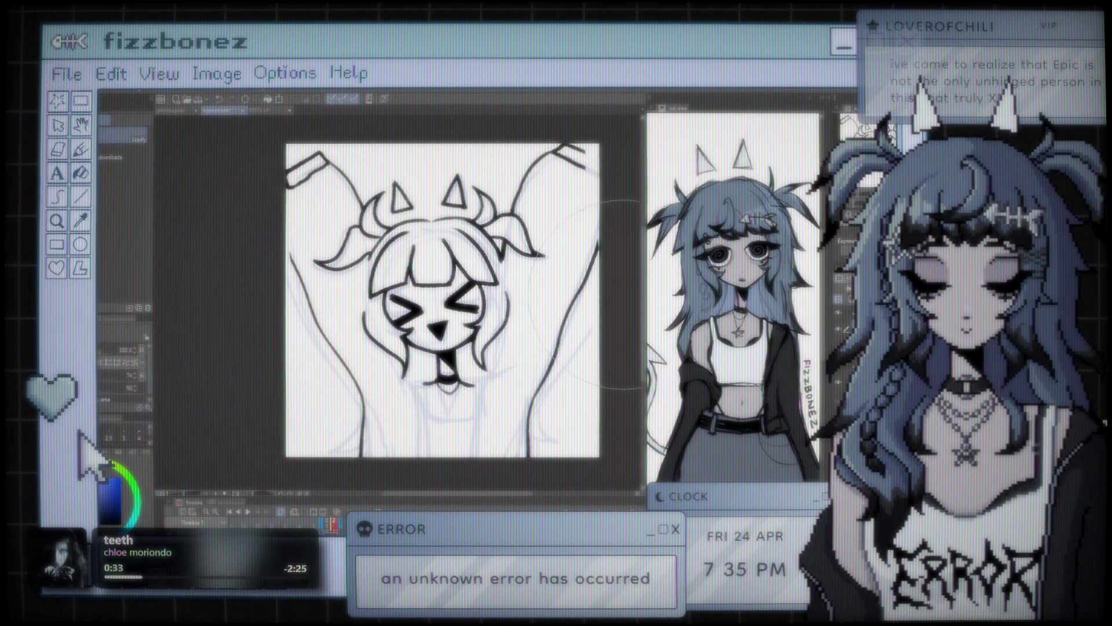
drag(441, 272, 316, 283)
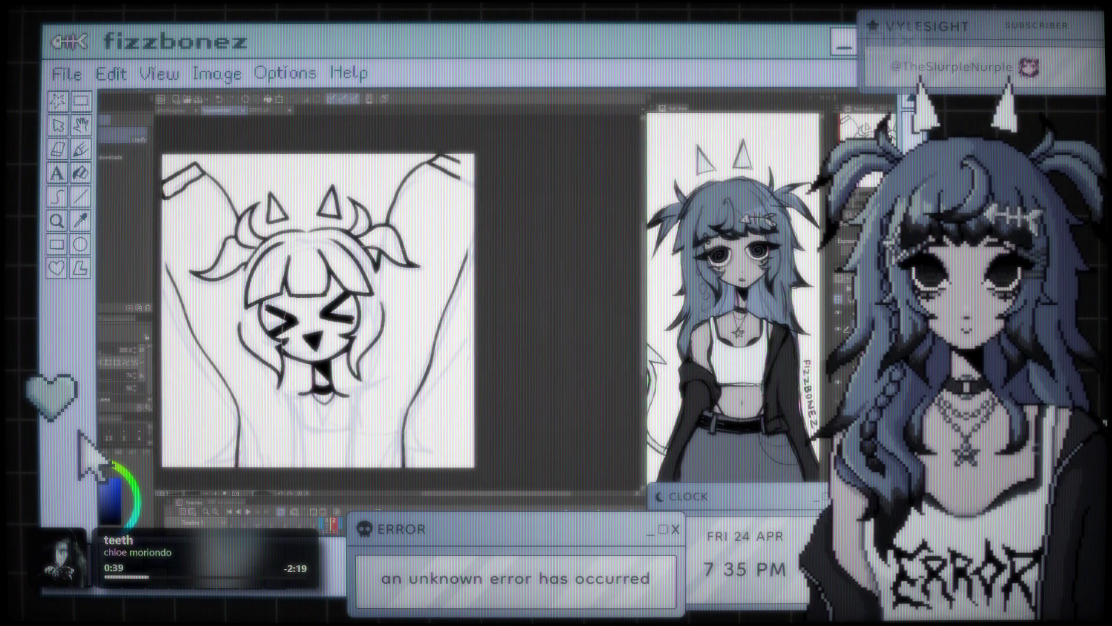
key(b)
drag(504, 163, 539, 173)
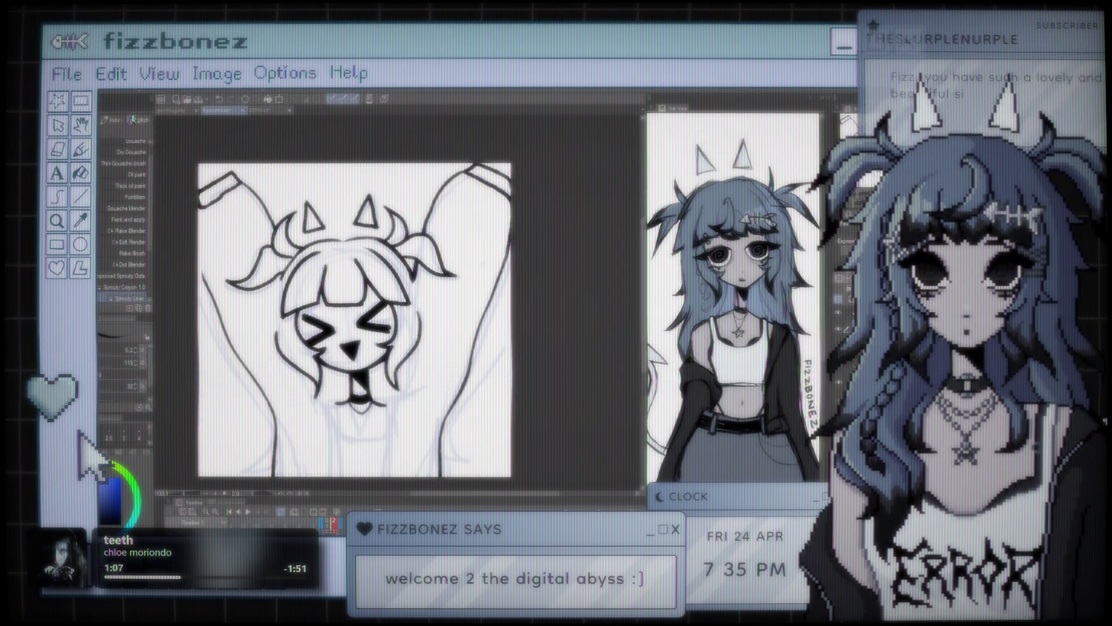
scroll(542, 261, down, 1)
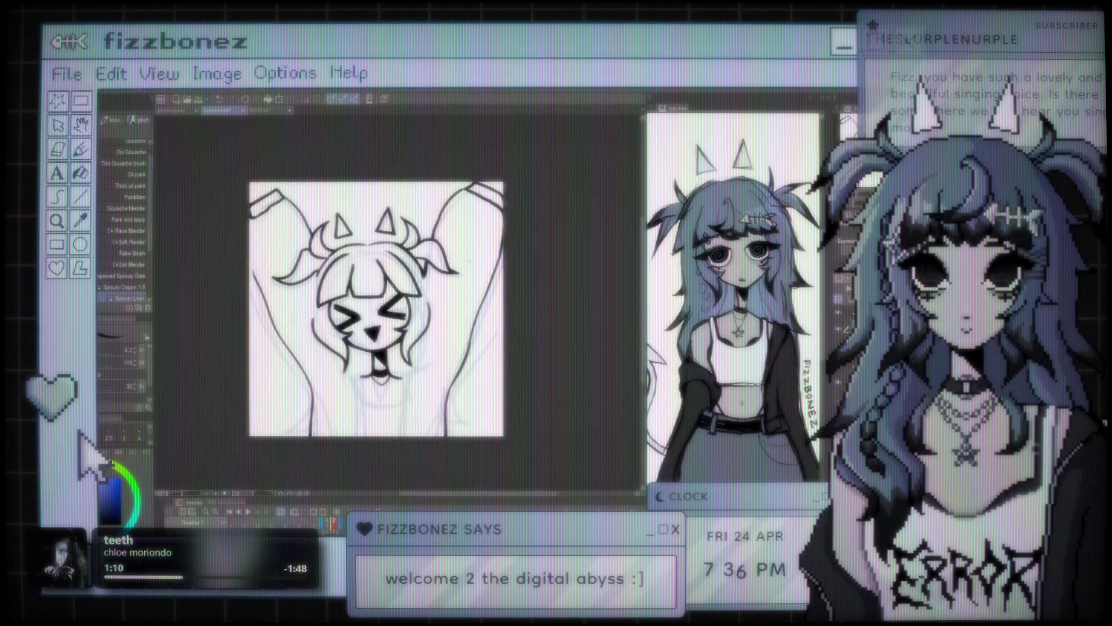
scroll(542, 261, down, 1)
scroll(542, 261, down, 1)
scroll(542, 261, down, 1)
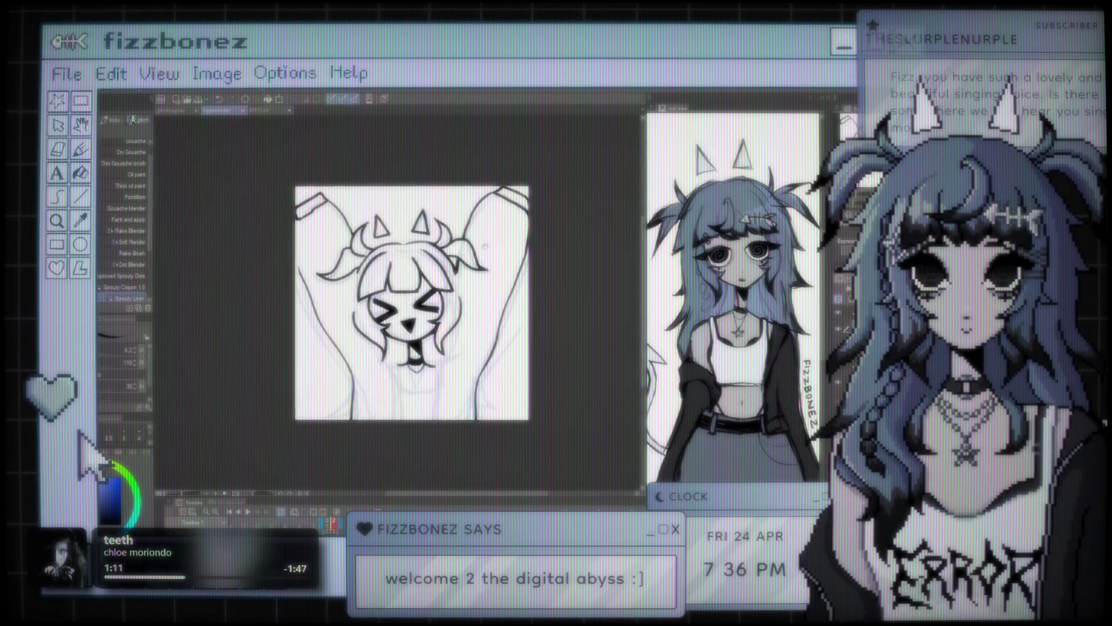
scroll(403, 324, up, 2)
scroll(403, 325, up, 2)
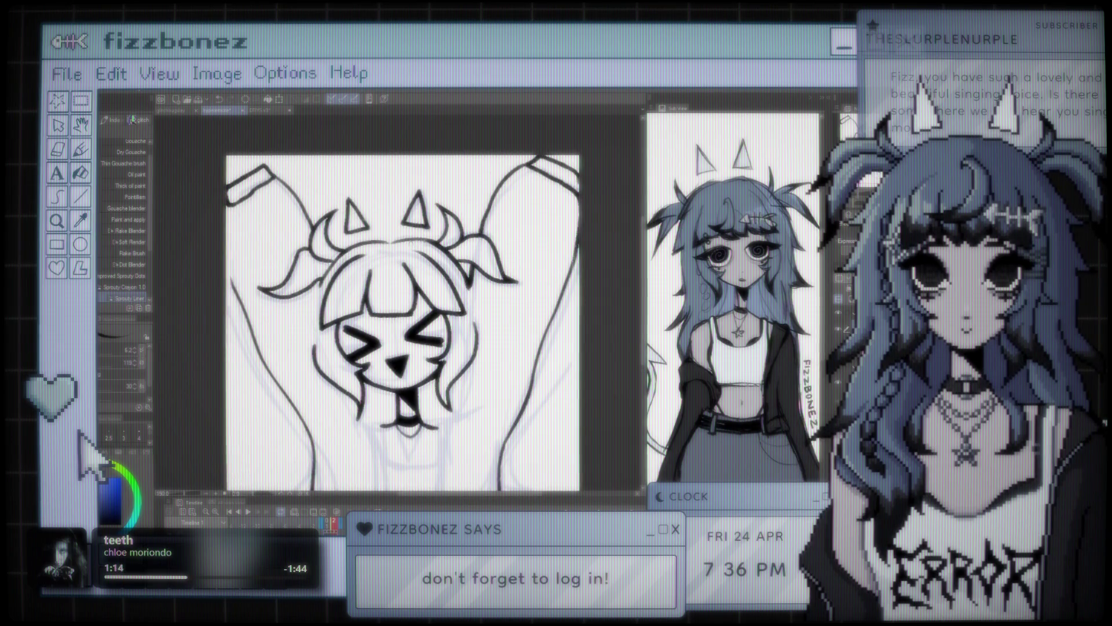
scroll(400, 321, up, 1)
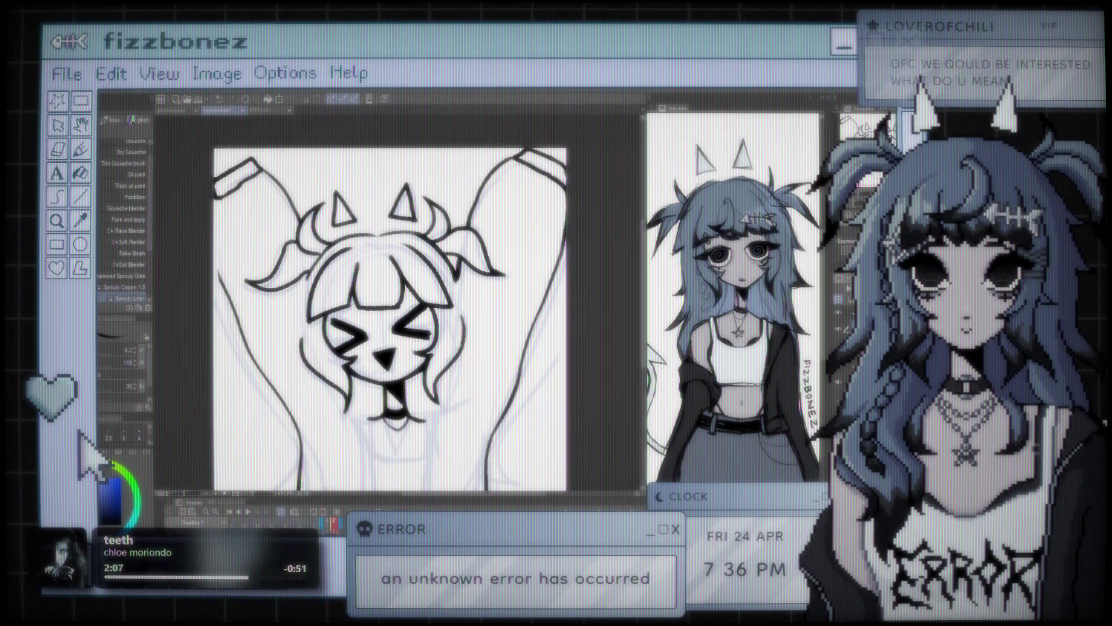
drag(391, 318, 429, 287)
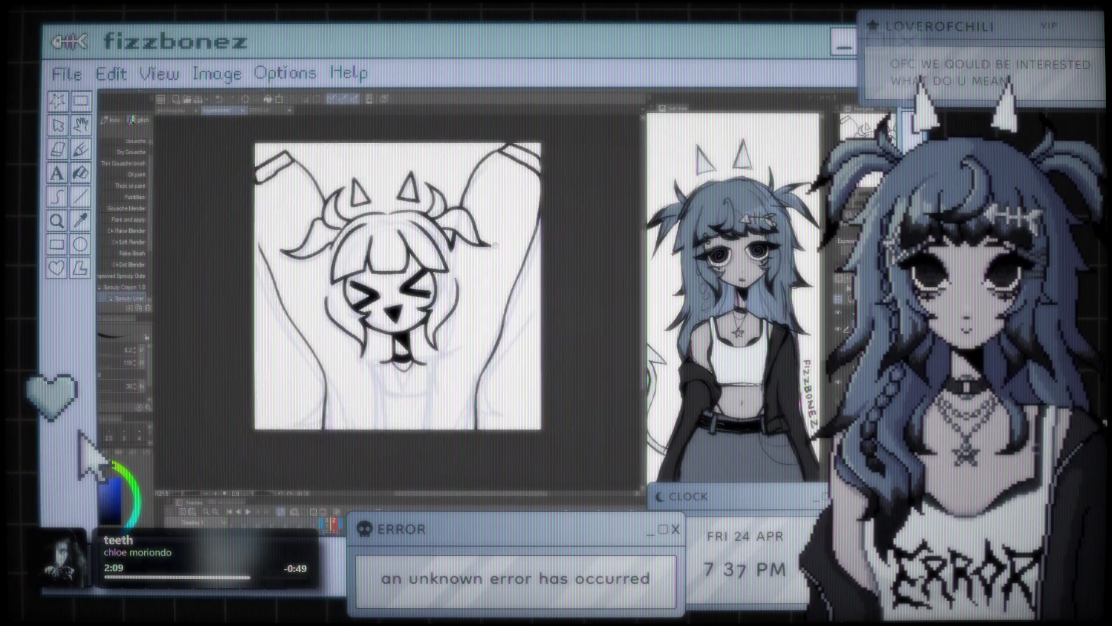
scroll(417, 301, up, 1)
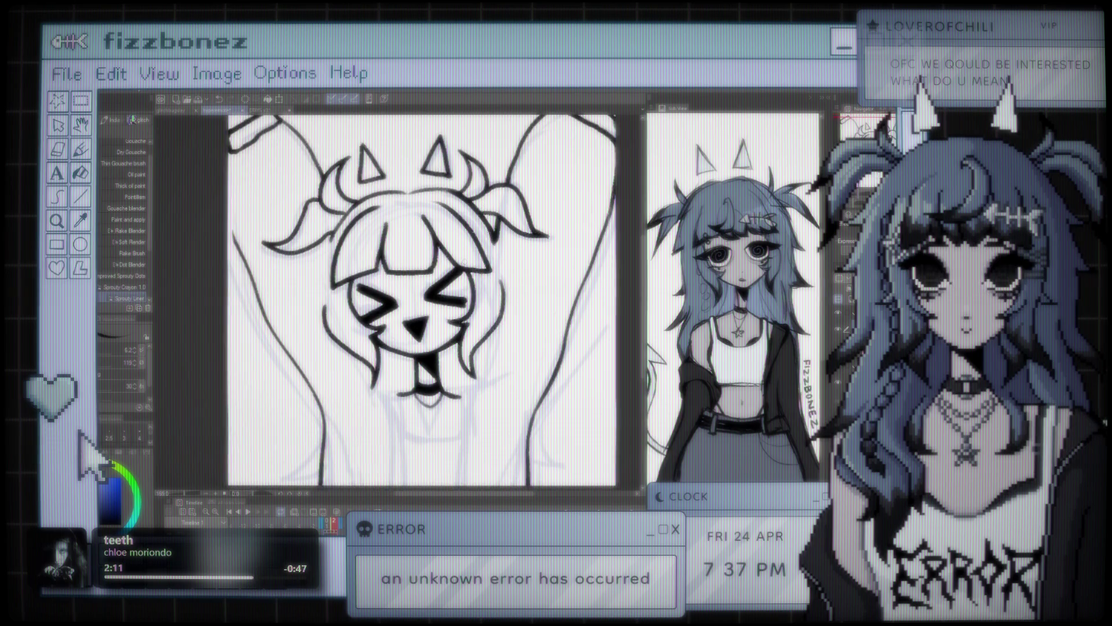
scroll(417, 301, up, 1)
scroll(417, 301, down, 1)
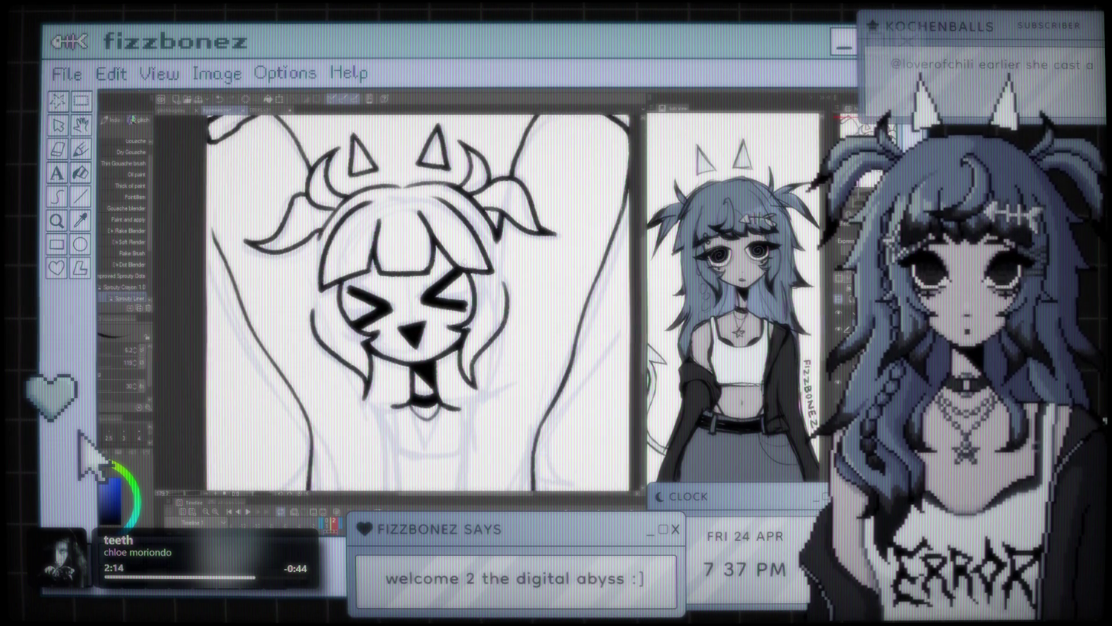
drag(417, 301, 413, 302)
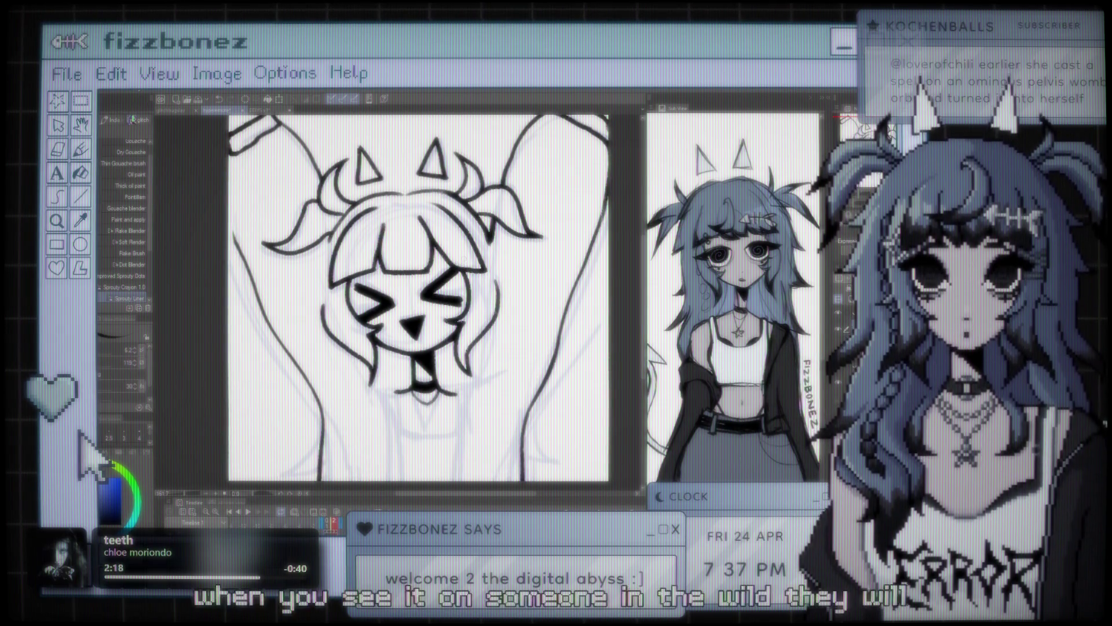
scroll(418, 301, down, 2)
scroll(417, 301, up, 1)
scroll(478, 257, up, 1)
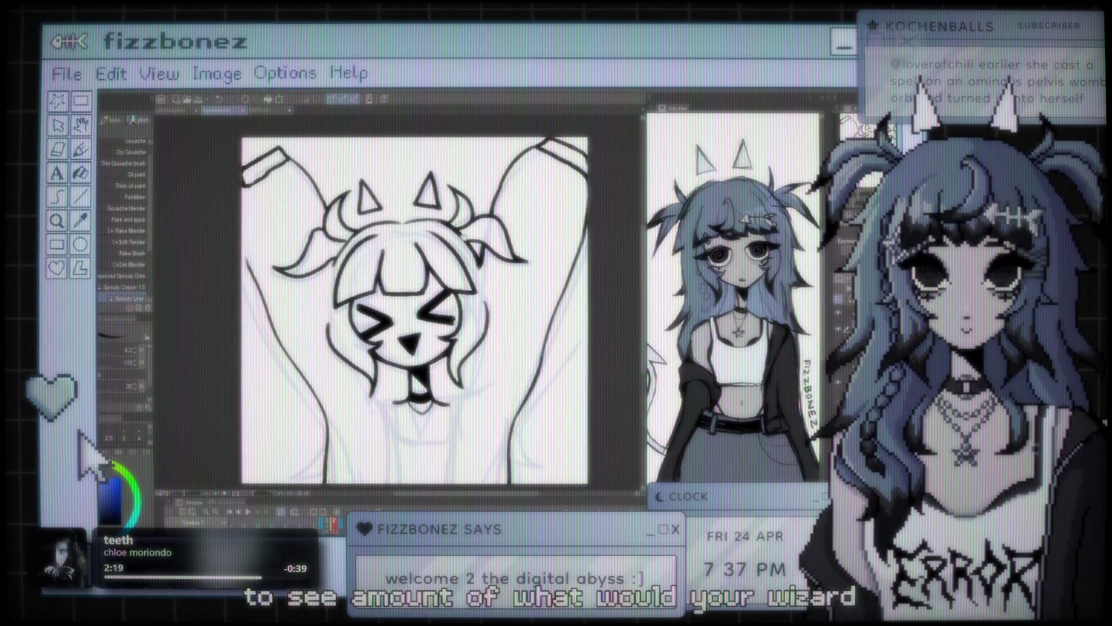
scroll(479, 257, up, 1)
scroll(478, 257, up, 1)
scroll(433, 230, down, 1)
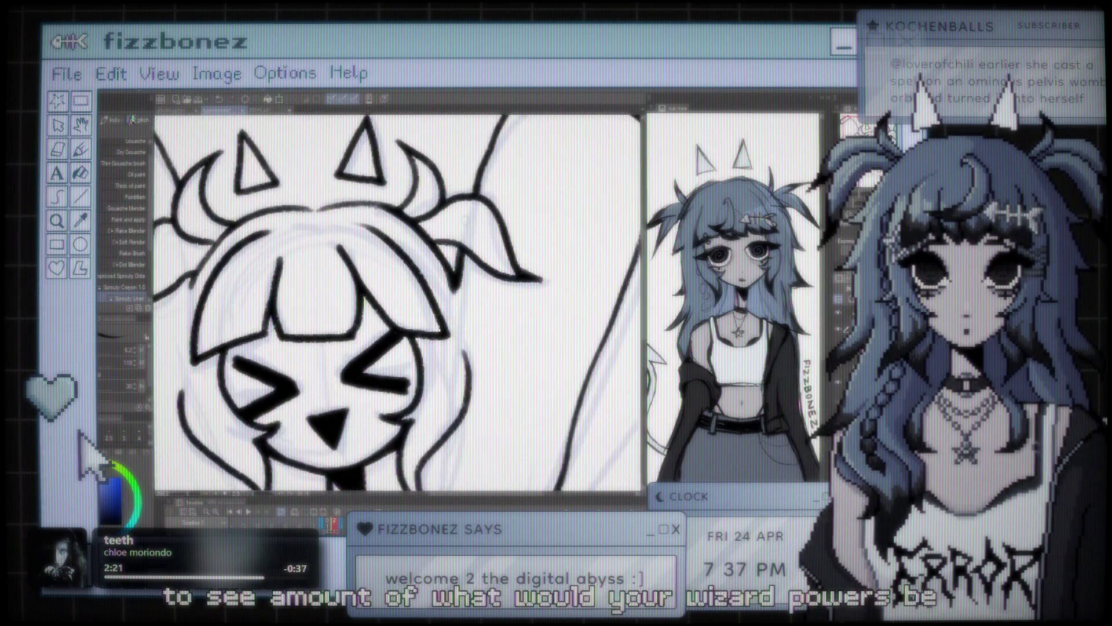
scroll(441, 227, down, 1)
scroll(452, 223, up, 1)
scroll(467, 219, up, 1)
scroll(388, 301, up, 2)
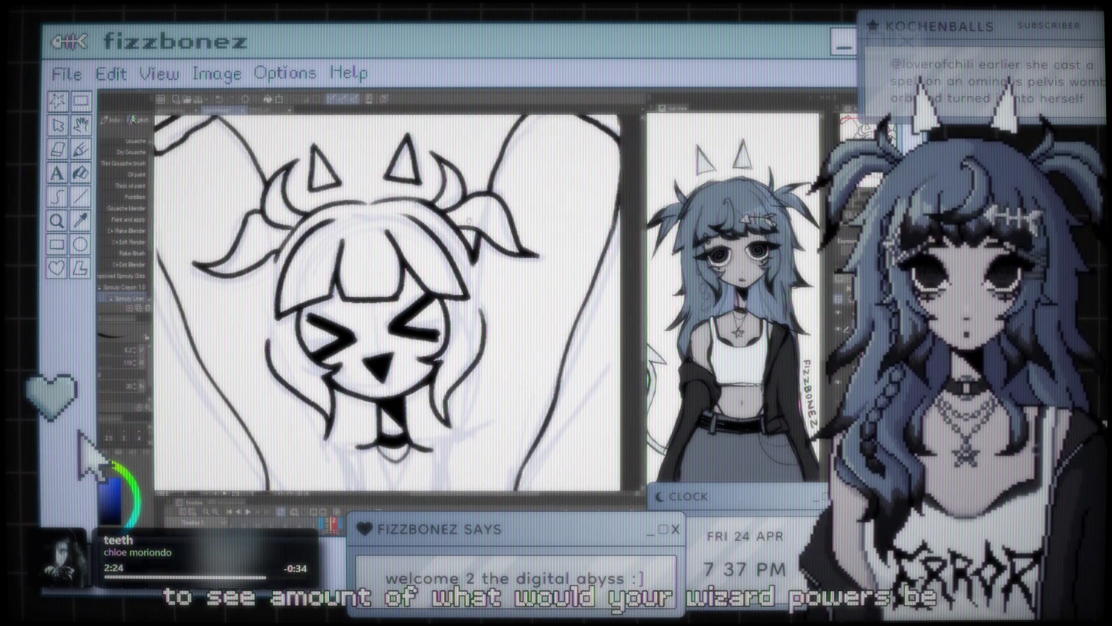
scroll(377, 301, down, 1)
scroll(377, 302, down, 1)
scroll(367, 226, up, 1)
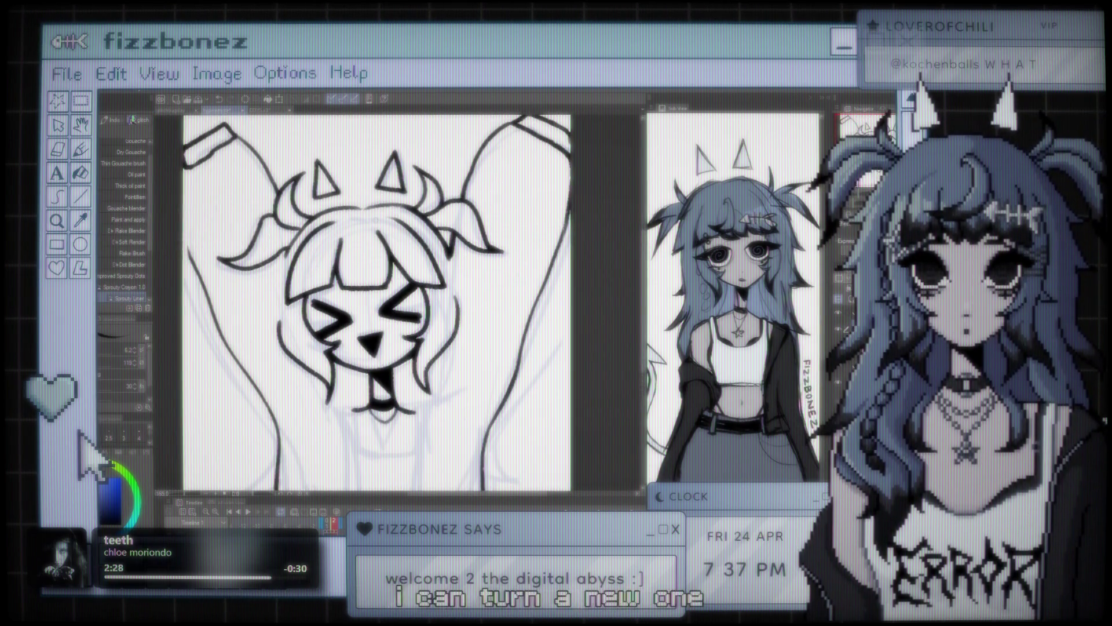
scroll(367, 226, up, 1)
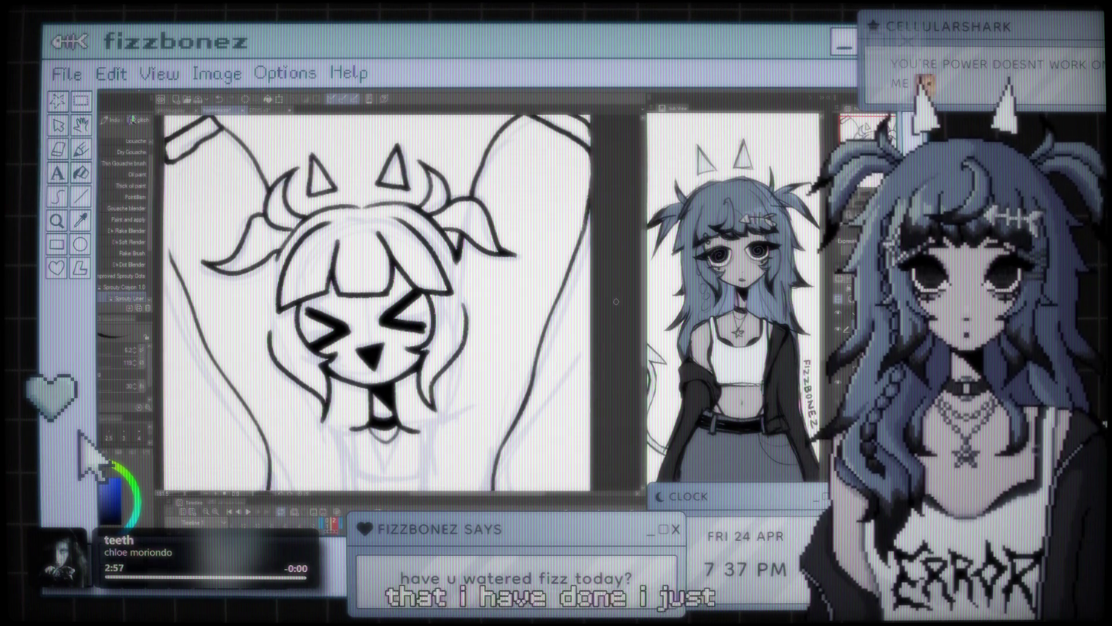
scroll(616, 302, down, 5)
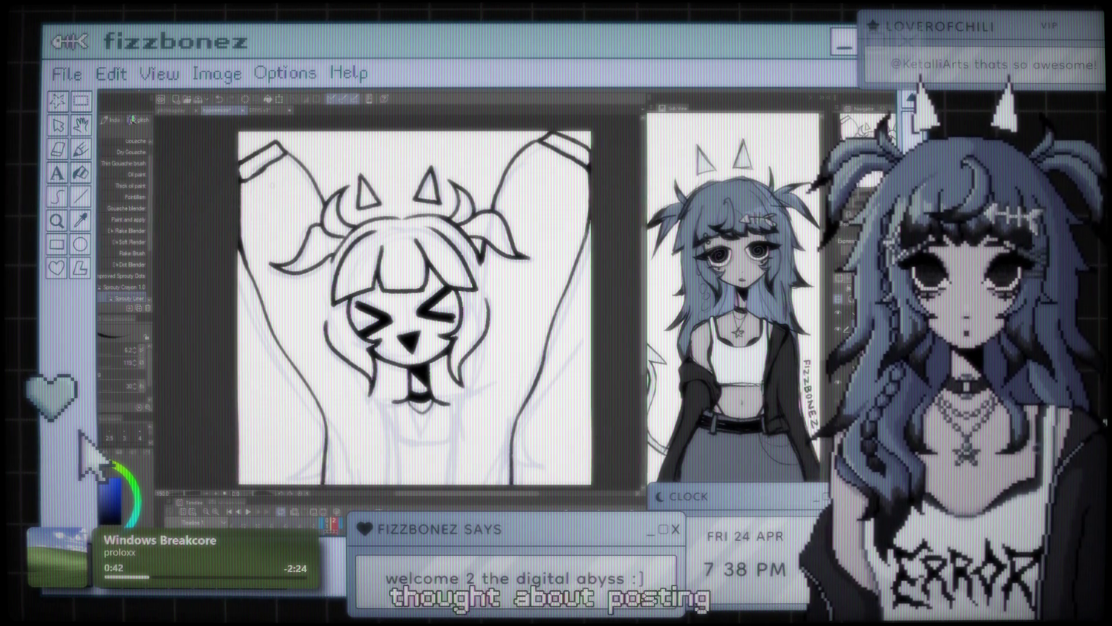
Zoom in on the face and ink a short vertical line below the chin with the Sprouty Liner
key(ctrl+minus)
key(ctrl+plus)
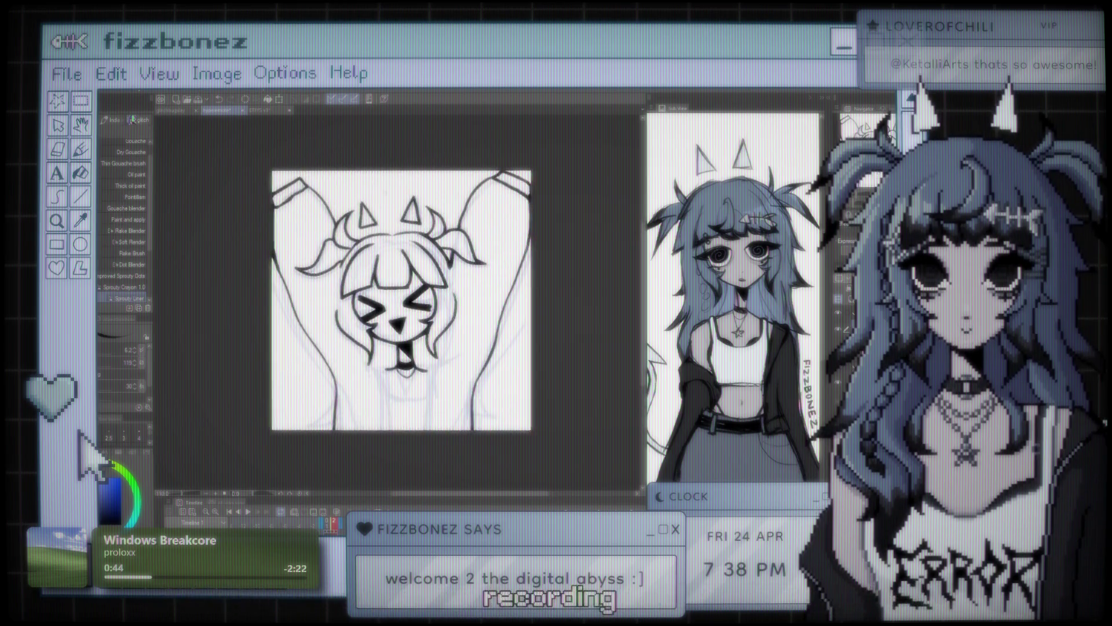
key(ctrl+plus)
key(ctrl+plus)
key(ctrl+plus)
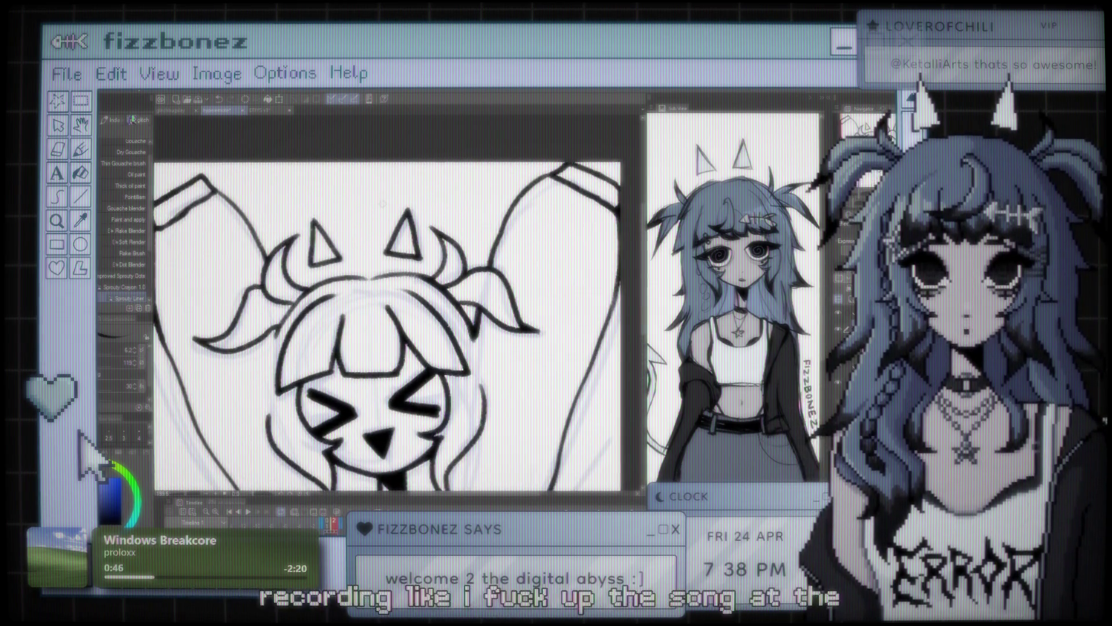
key(j)
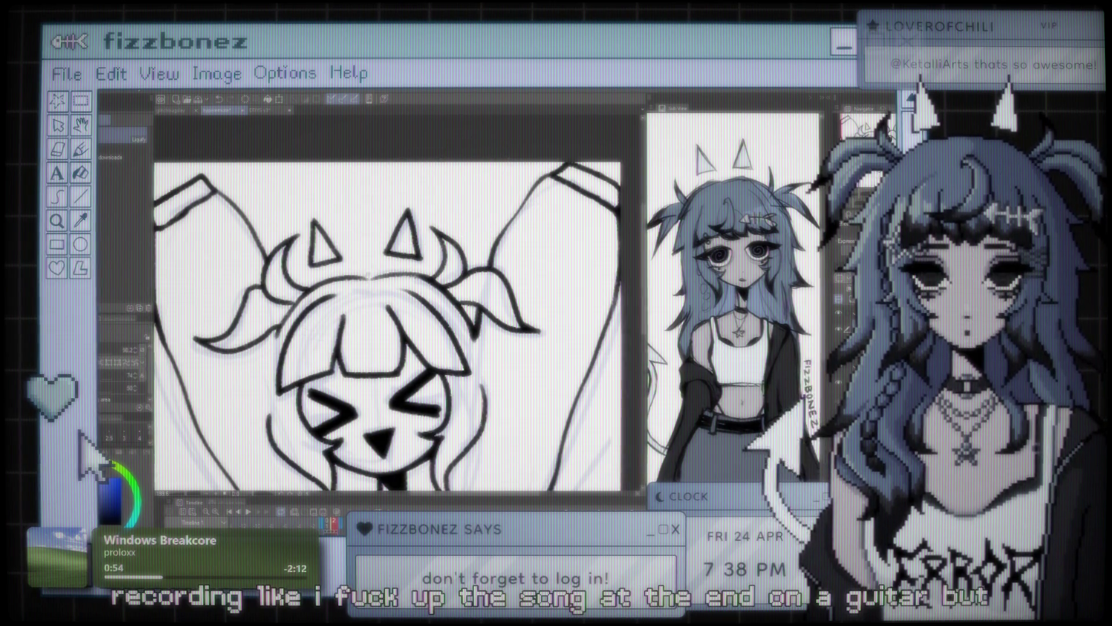
drag(482, 191, 561, 162)
drag(539, 268, 402, 303)
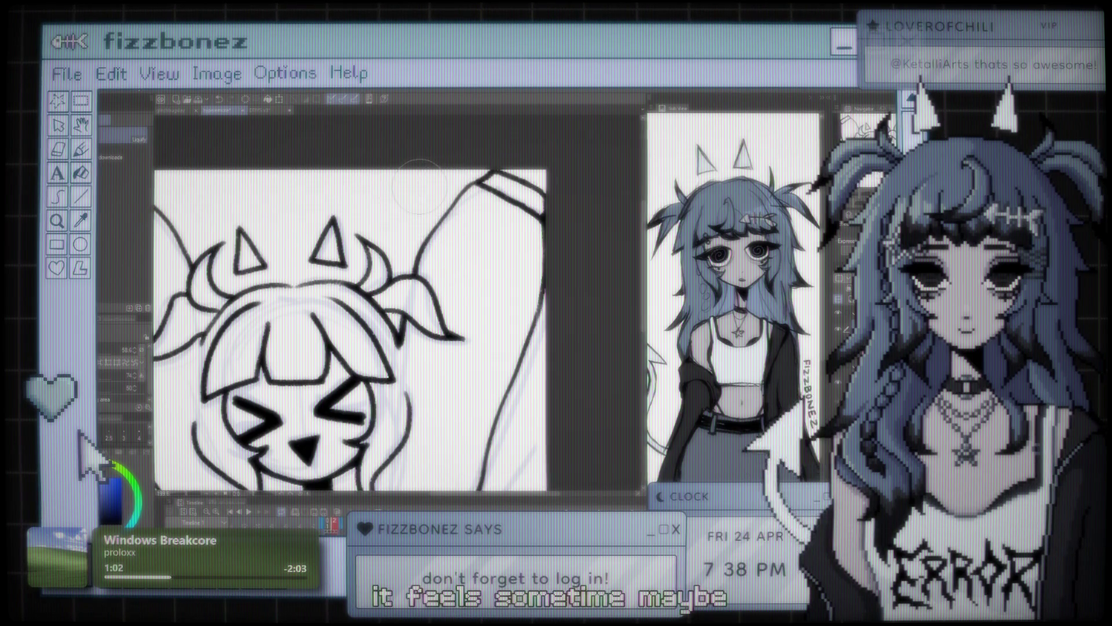
scroll(420, 187, down, 5)
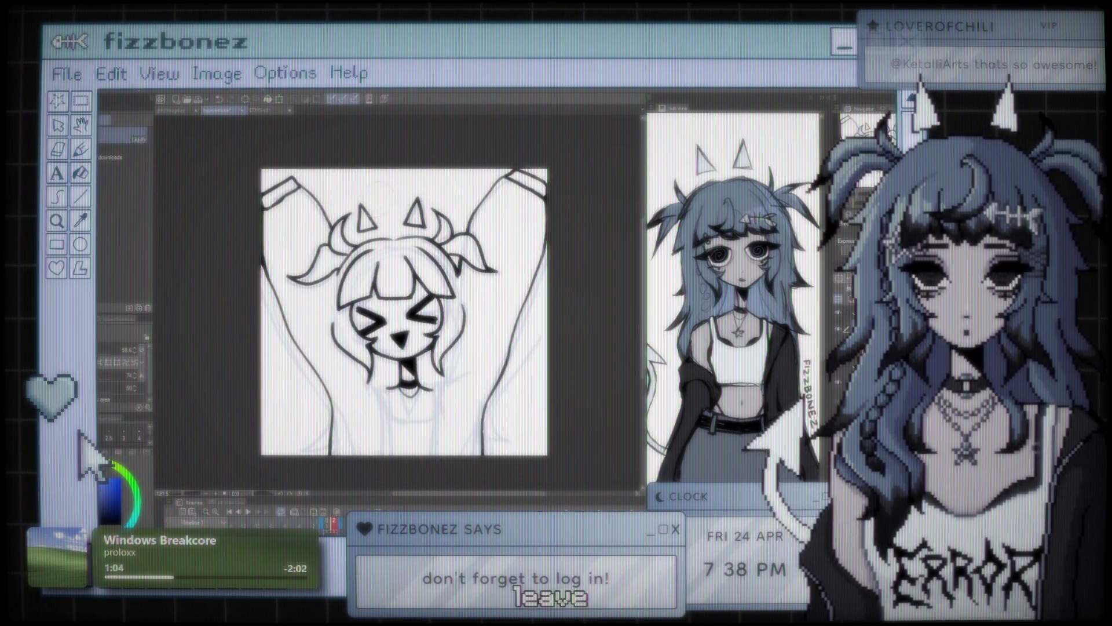
drag(406, 313, 435, 309)
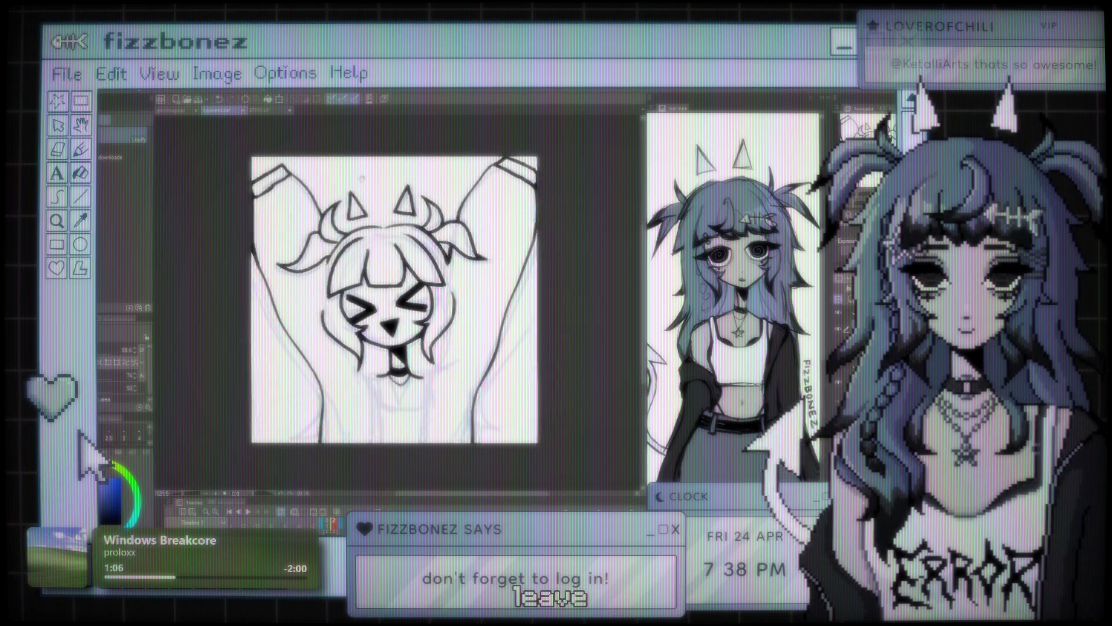
scroll(399, 181, up, 2)
scroll(373, 228, up, 1)
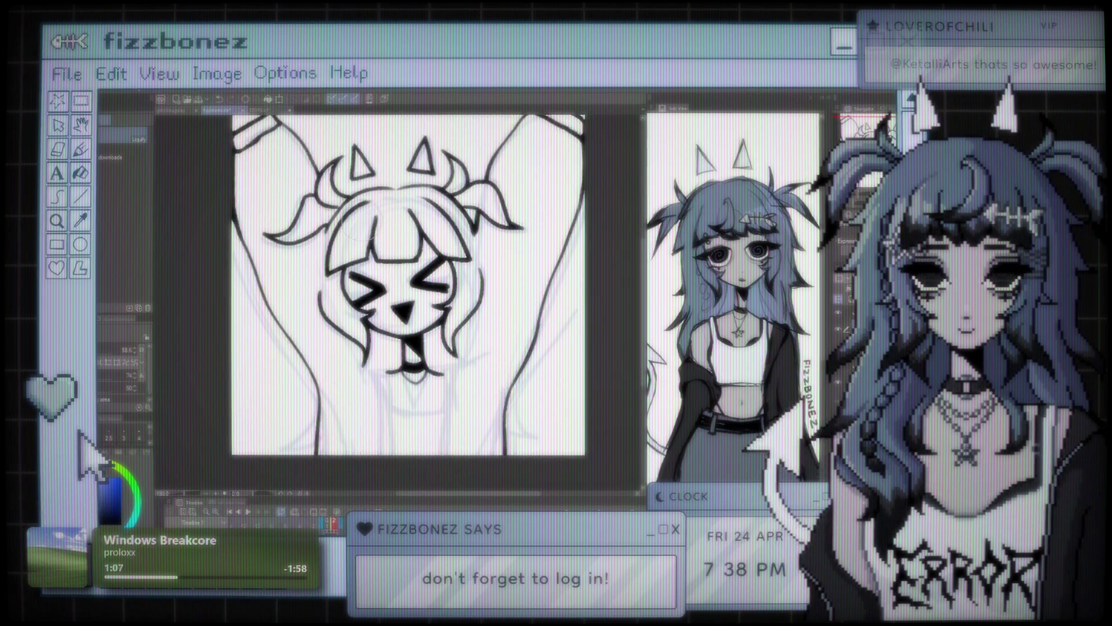
scroll(373, 228, up, 1)
scroll(372, 228, up, 1)
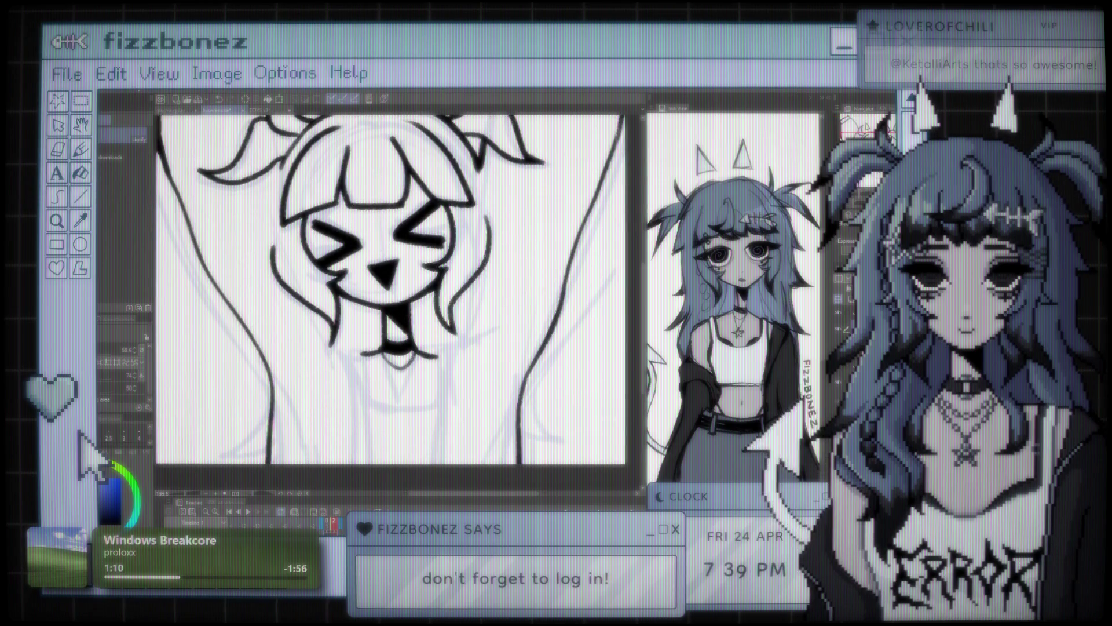
key(b)
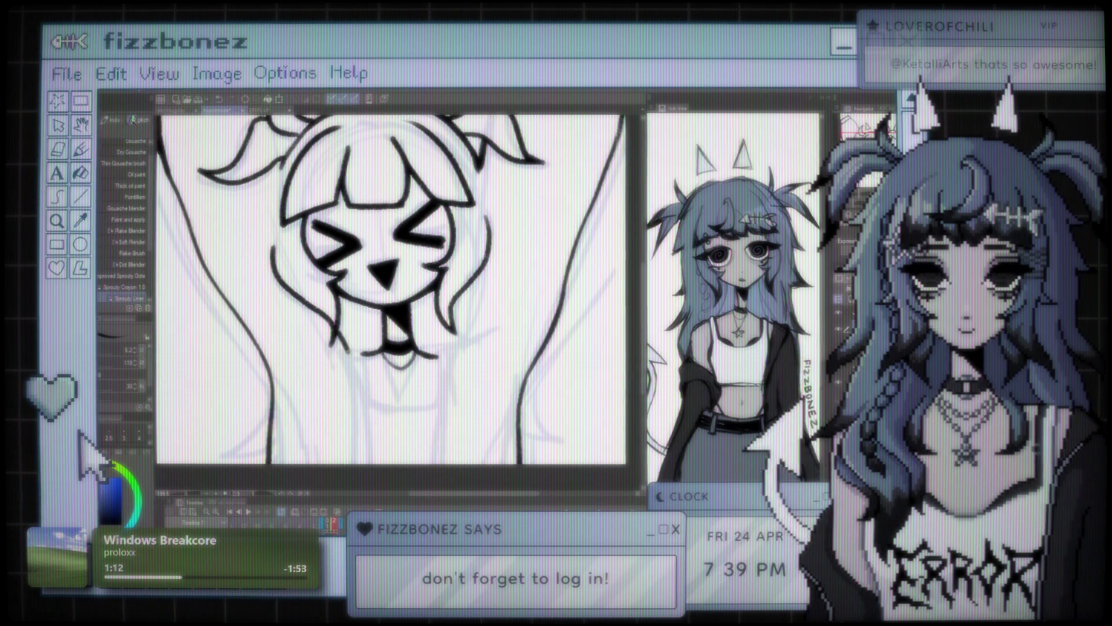
drag(365, 355, 369, 408)
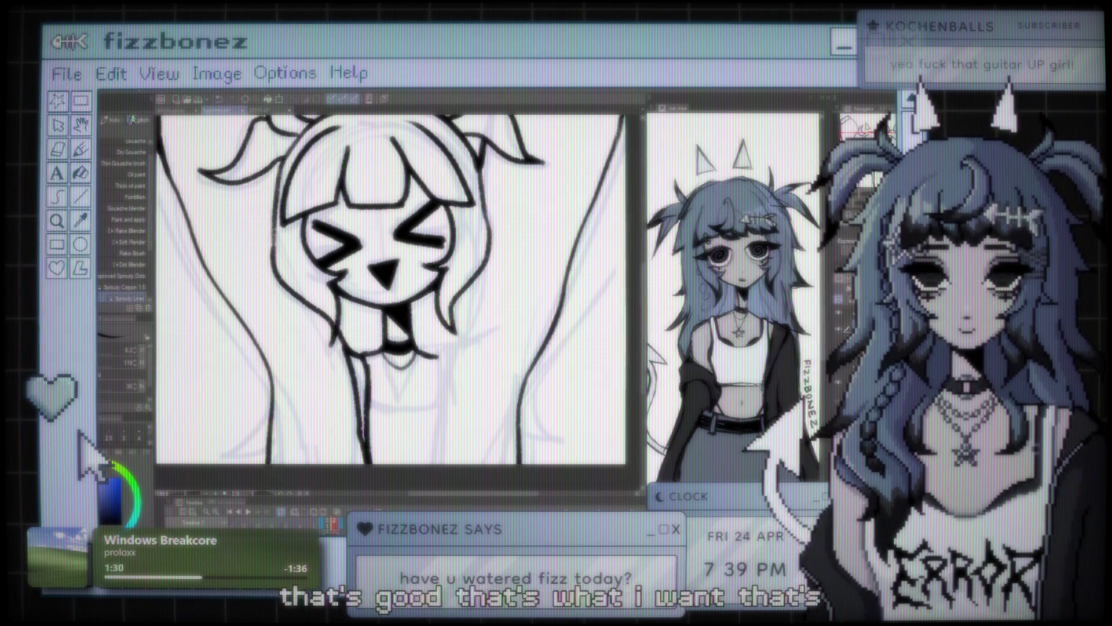
Undo and then restore the pointed hair strand at the lower left
key(ctrl+minus)
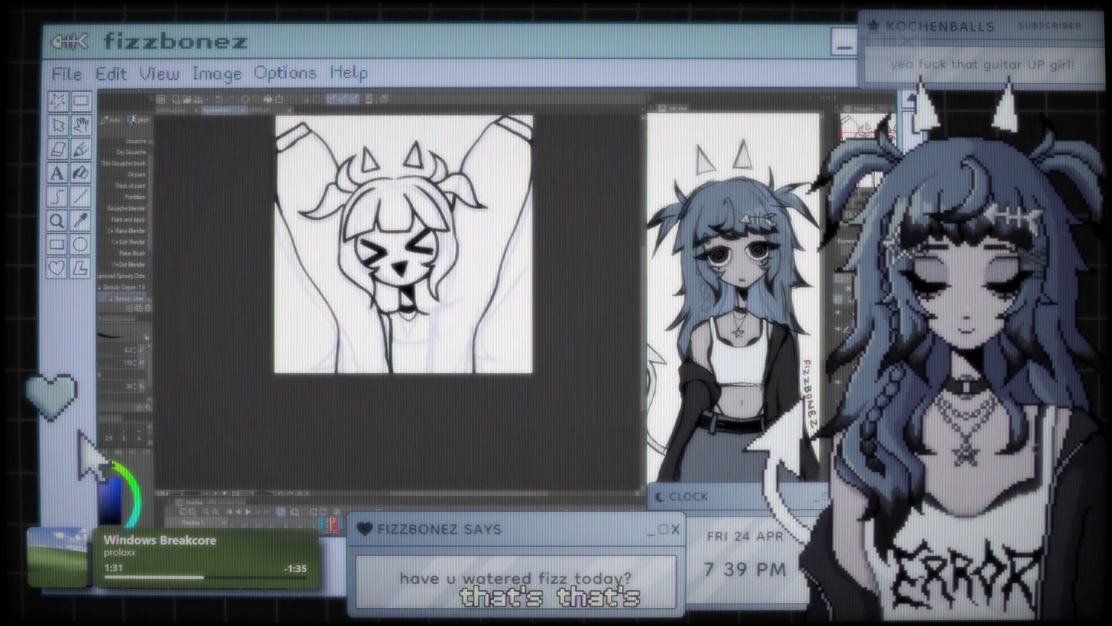
key(ctrl+minus)
key(ctrl+plus)
key(ctrl+plus)
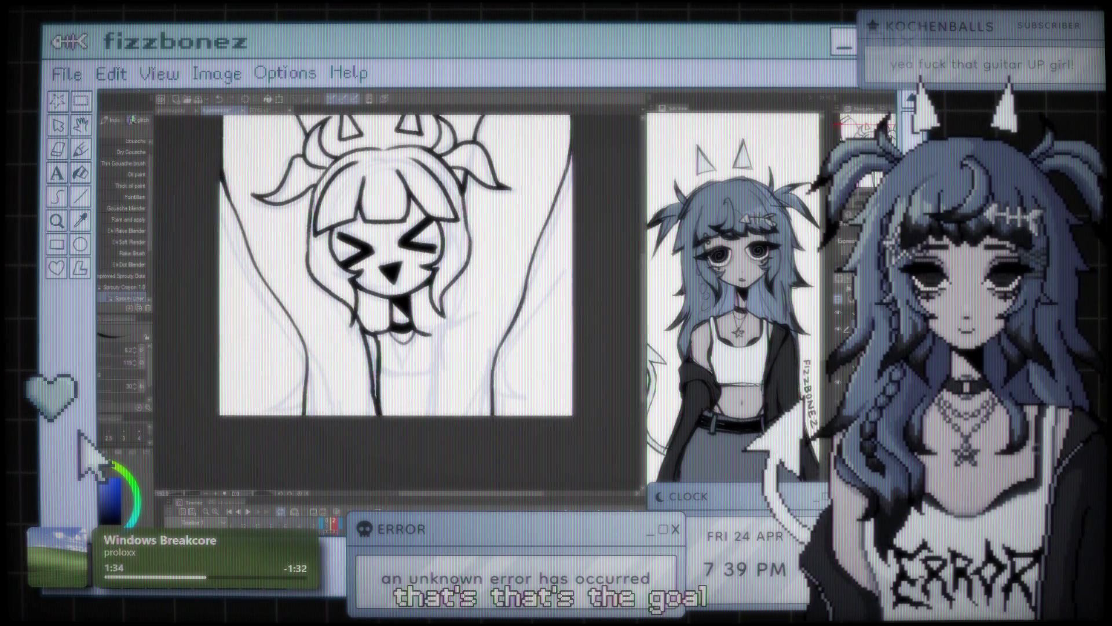
key(ctrl+plus)
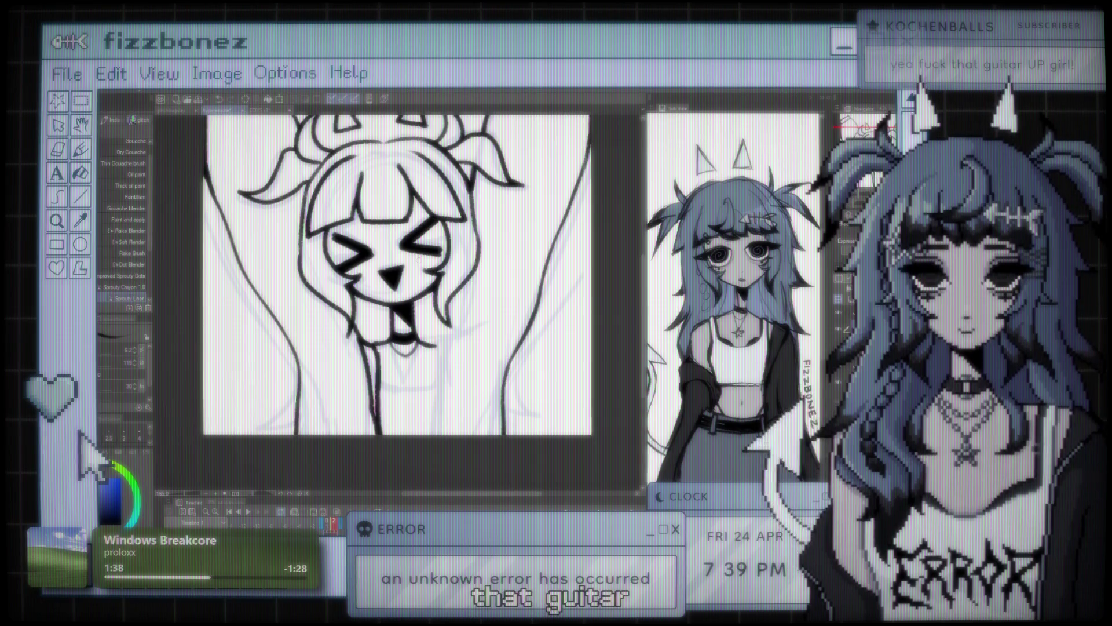
key(ctrl+minus)
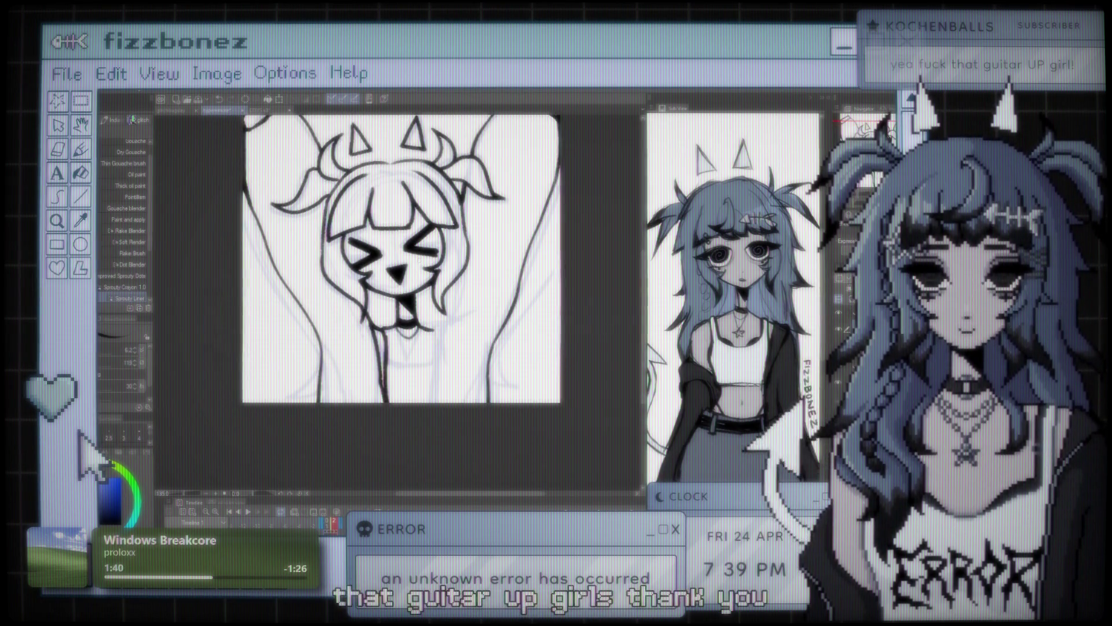
key(ctrl+plus)
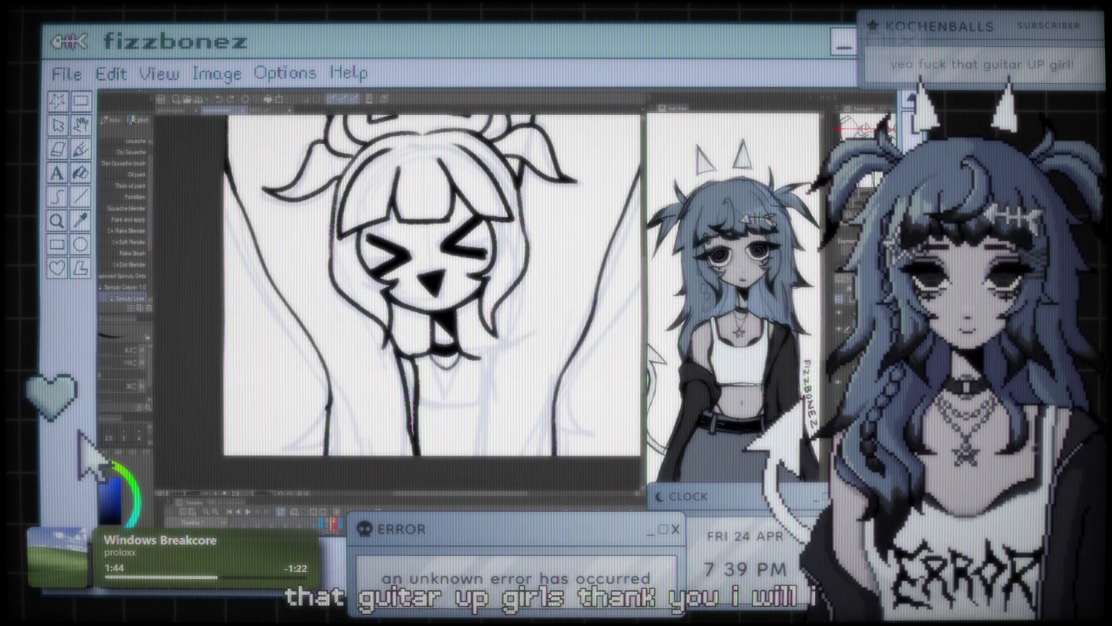
key(ctrl+z)
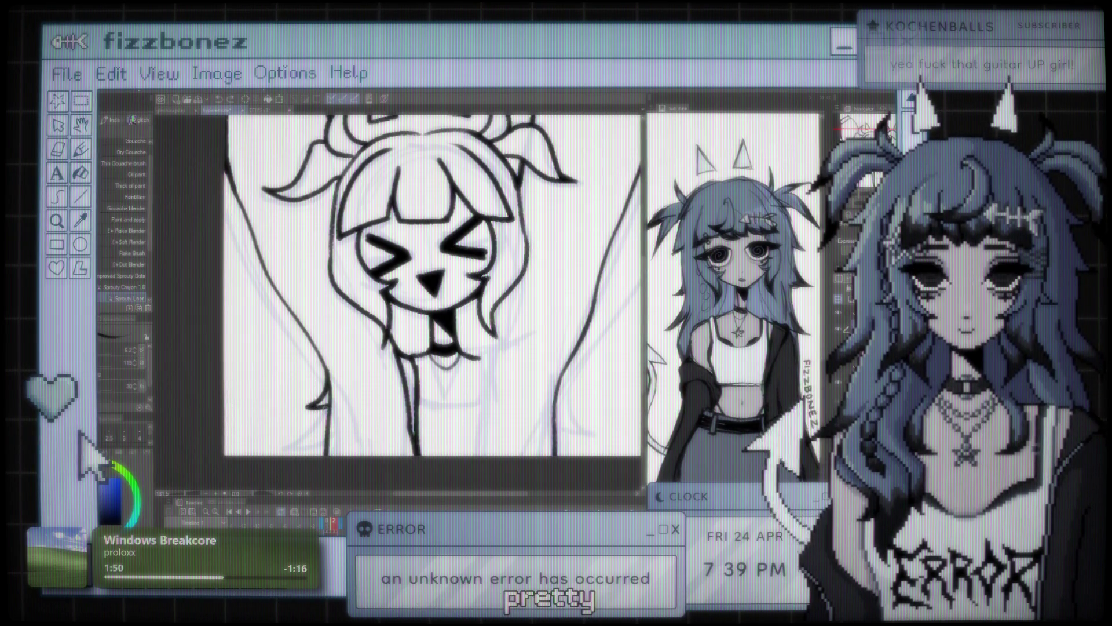
key(ctrl+y)
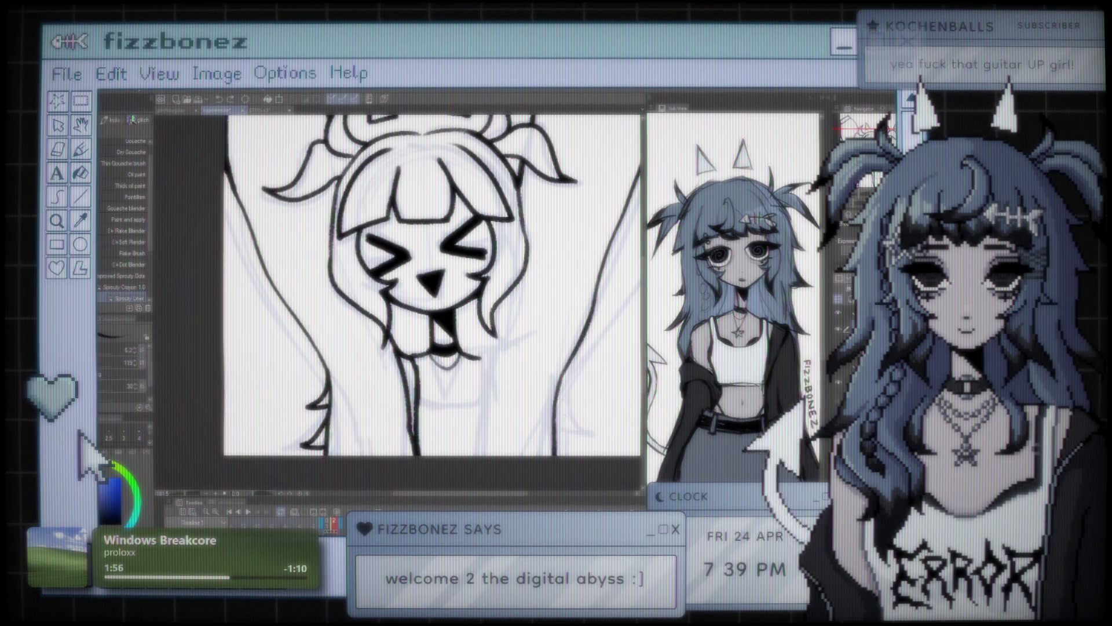
Ink the right hair outline beside the neck with a curled end and two extra strokes
drag(555, 336, 581, 449)
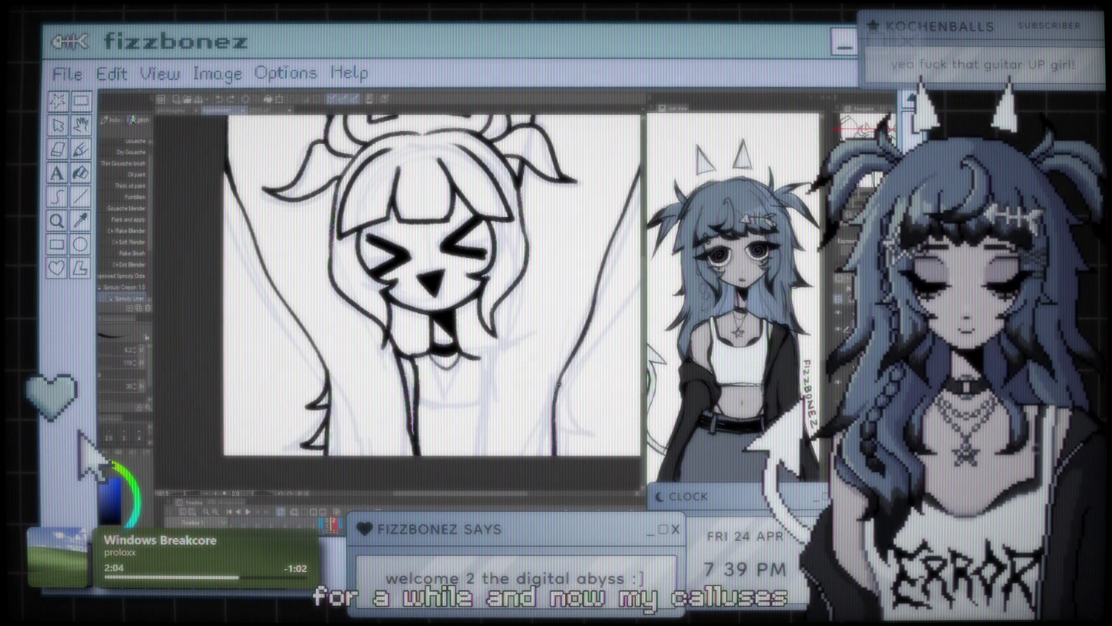
drag(576, 447, 591, 458)
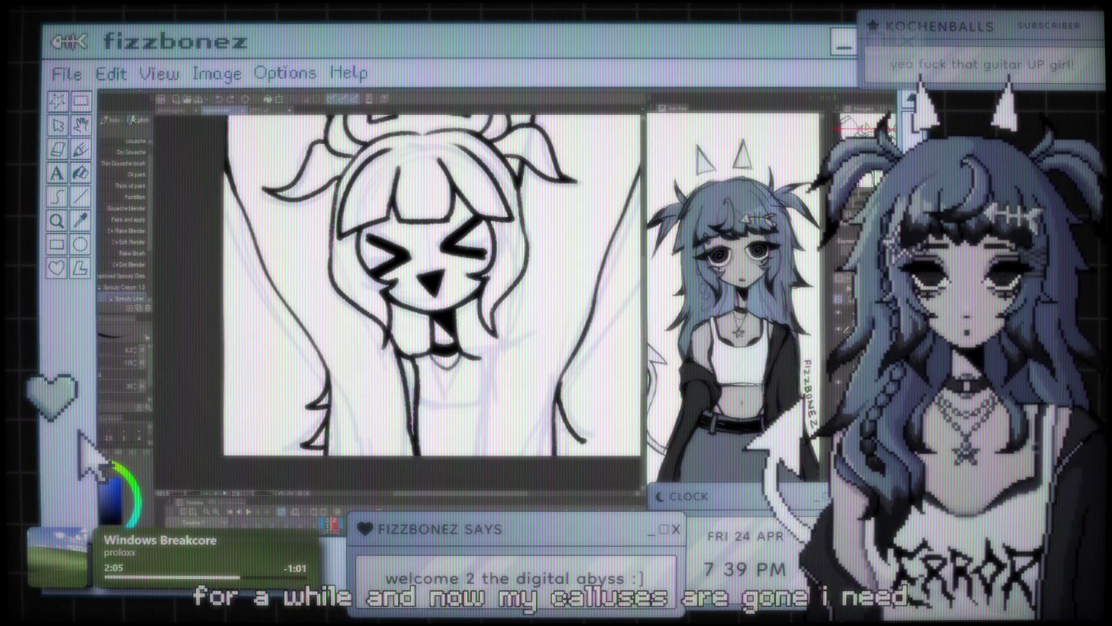
drag(556, 385, 586, 439)
Undo the last left-side stroke and redraw the line running down near the left arm
scroll(540, 390, down, 2)
scroll(541, 390, down, 1)
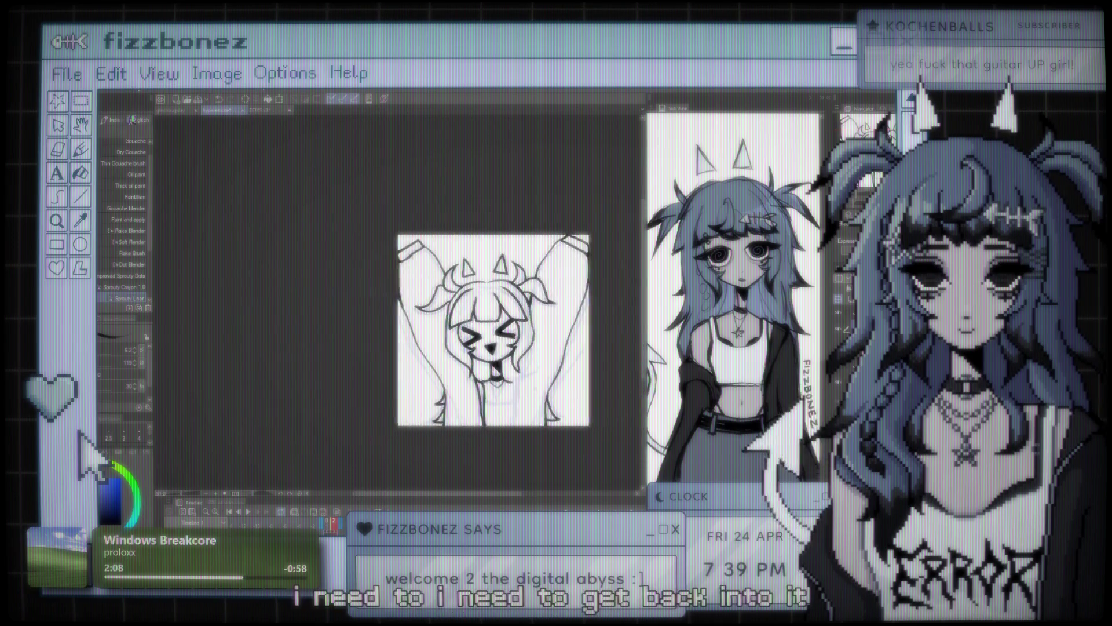
scroll(540, 389, down, 1)
scroll(574, 366, up, 1)
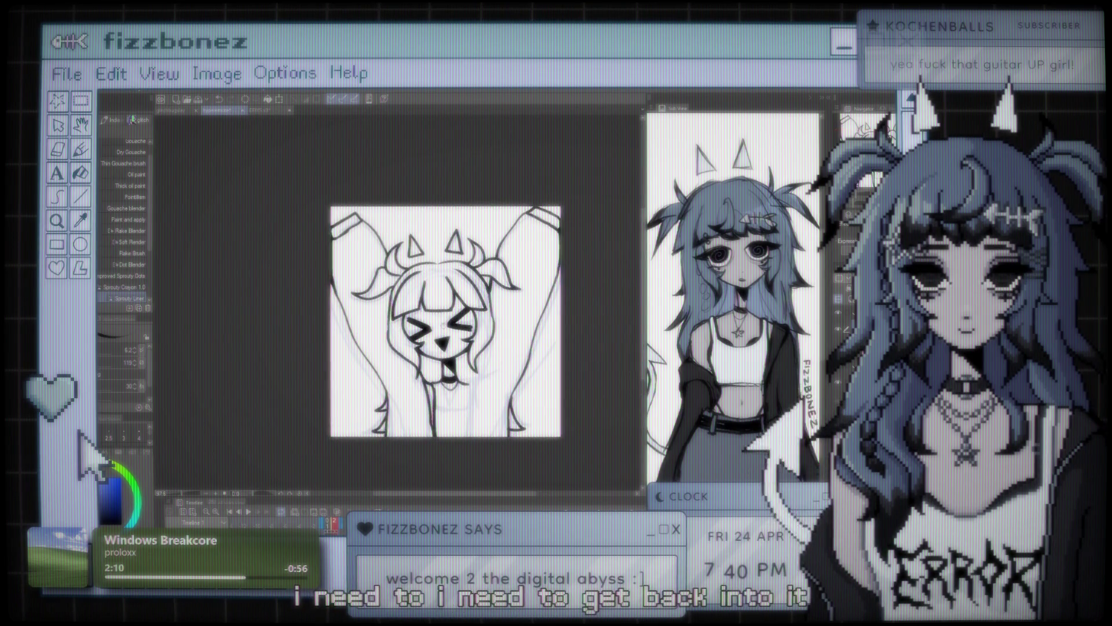
scroll(573, 365, up, 1)
scroll(574, 365, up, 1)
scroll(574, 365, up, 1)
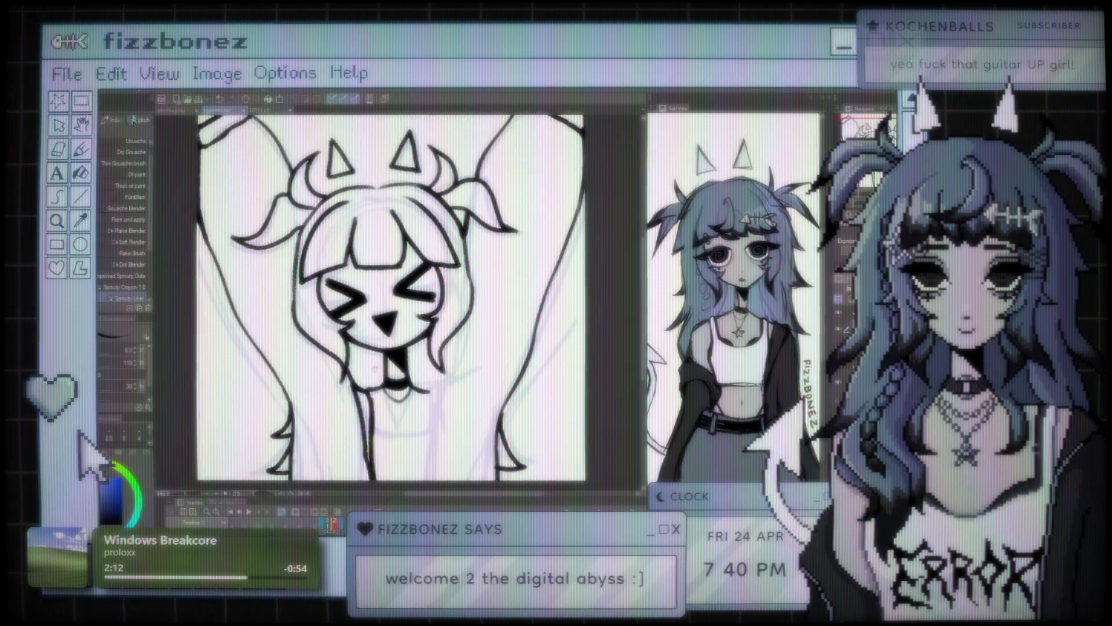
scroll(573, 365, up, 1)
scroll(574, 365, up, 1)
drag(348, 278, 399, 242)
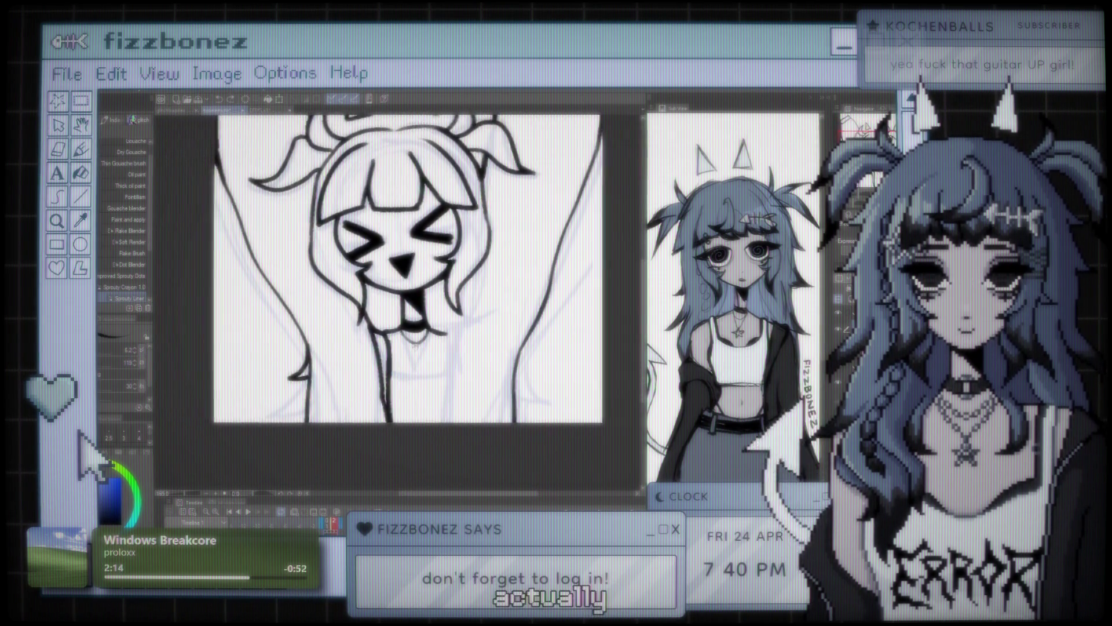
drag(390, 351, 404, 414)
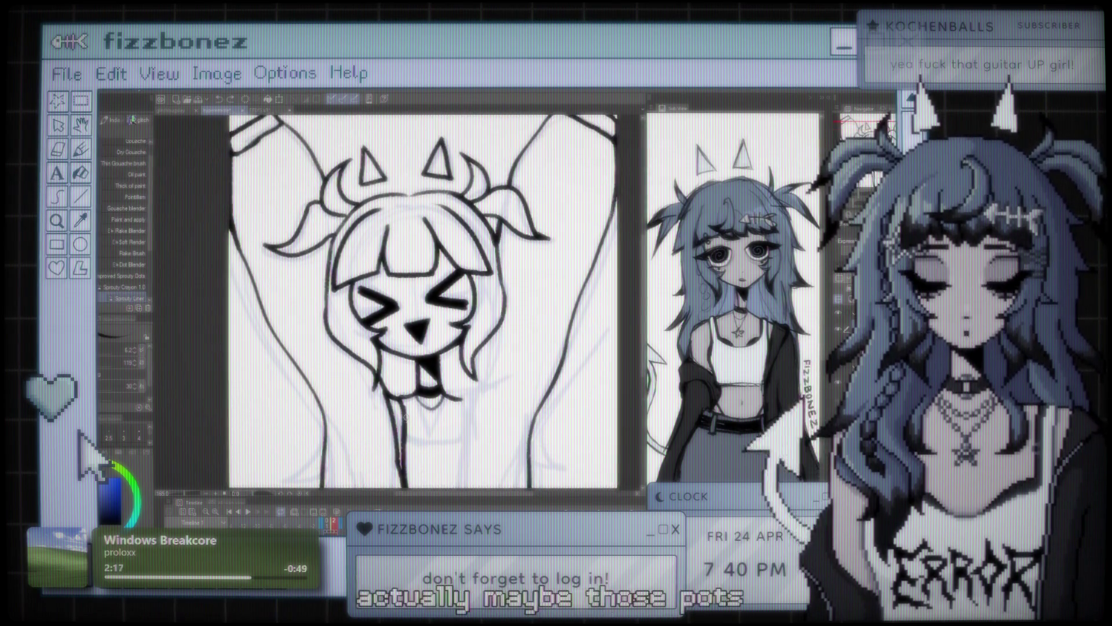
scroll(422, 302, down, 1)
scroll(422, 302, up, 1)
drag(415, 330, 414, 255)
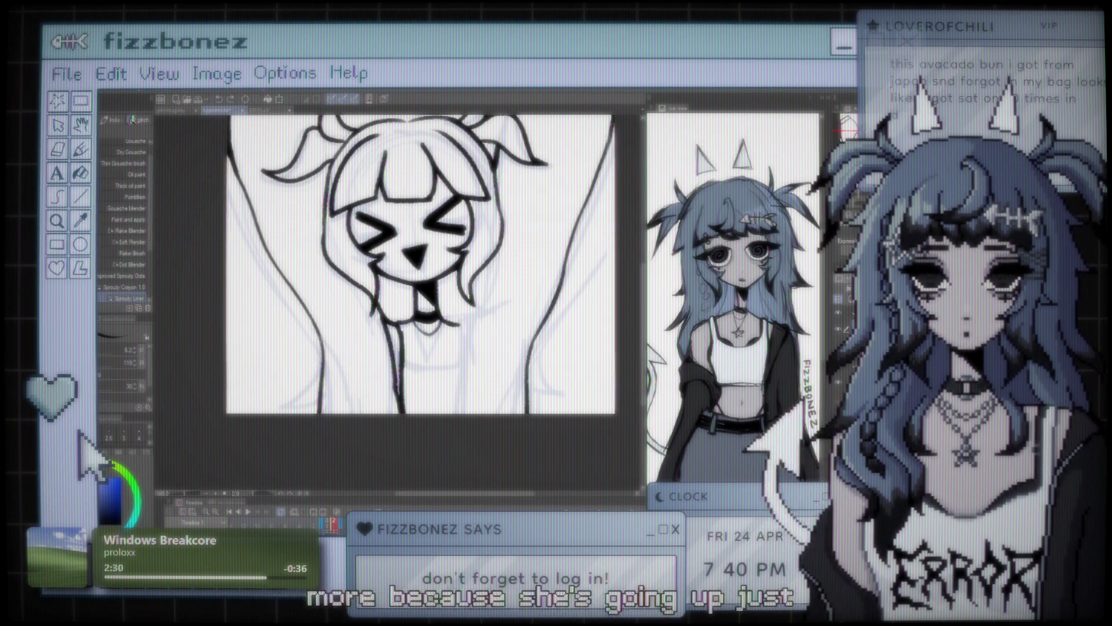
key(ctrl+z)
drag(326, 325, 311, 406)
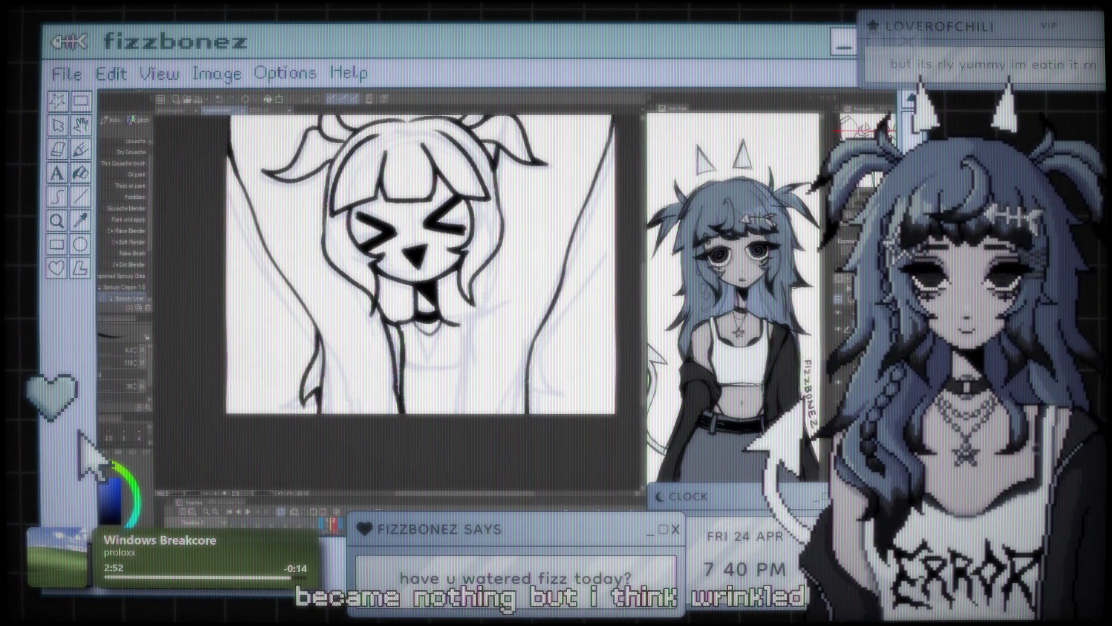
key(ctrl+minus)
key(ctrl+minus)
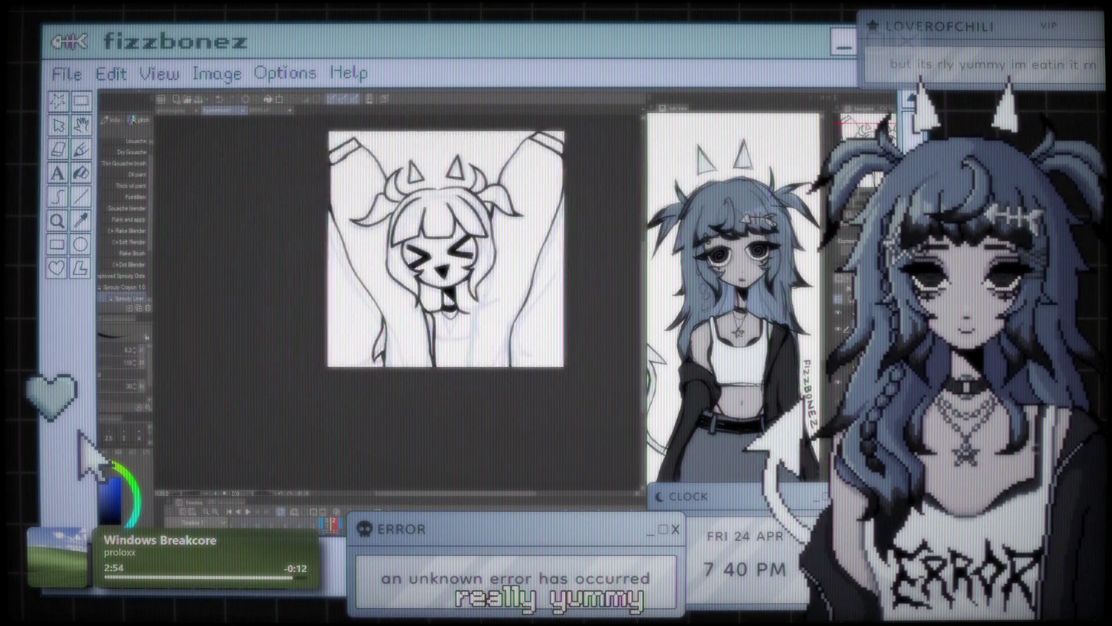
key(ctrl+plus)
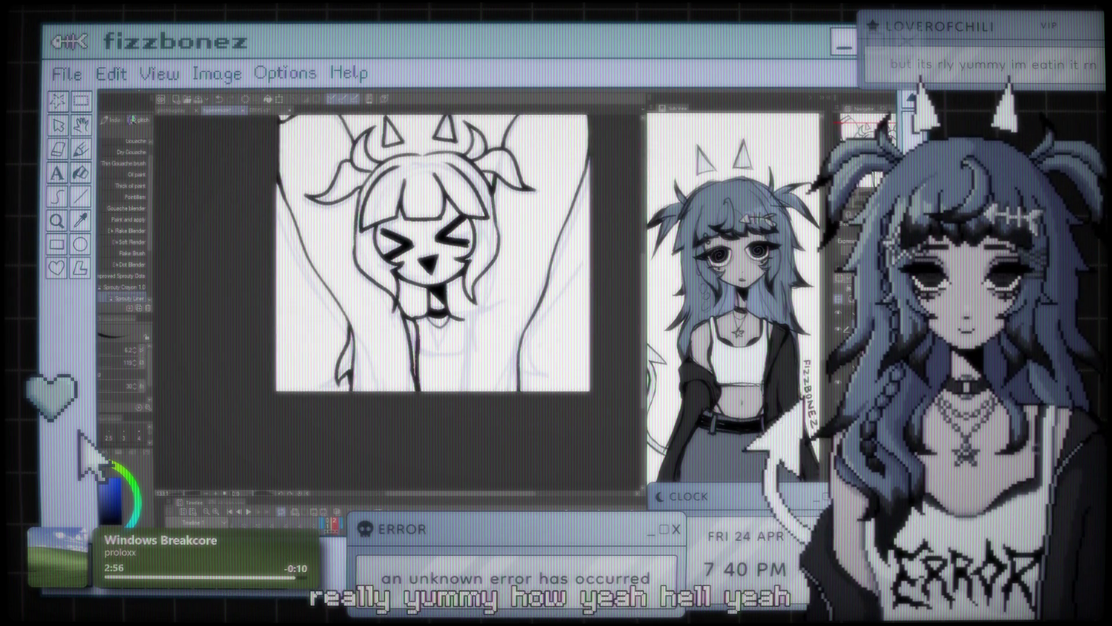
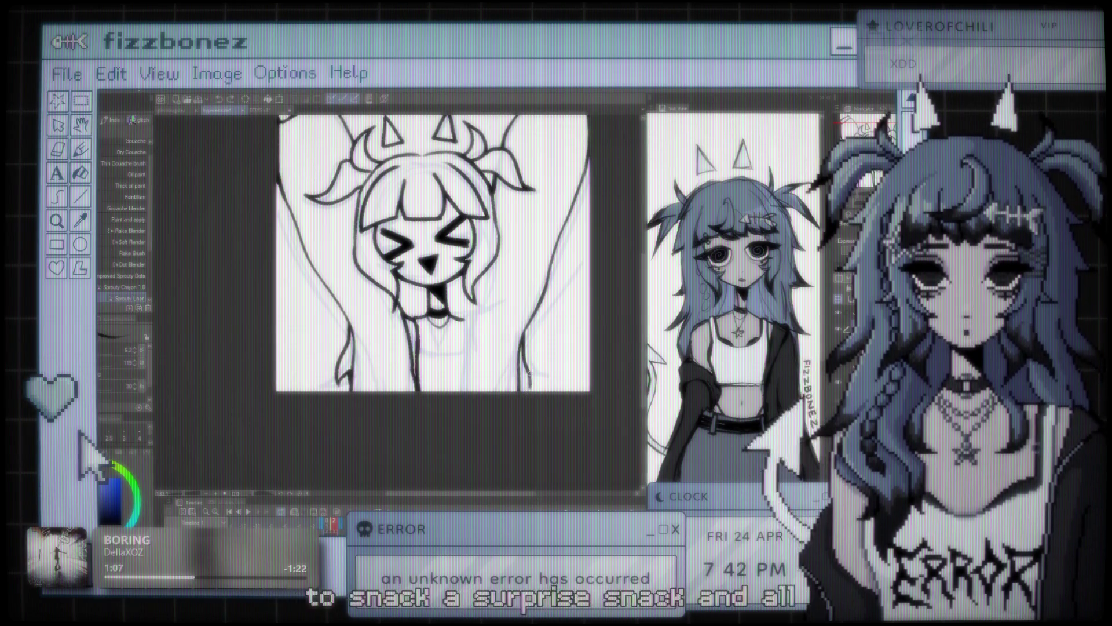
Ink a line down beside the girl's right raised arm, redrawing it darker and bolder
scroll(500, 315, down, 2)
scroll(530, 365, up, 1)
scroll(530, 365, up, 1)
scroll(530, 365, up, 1)
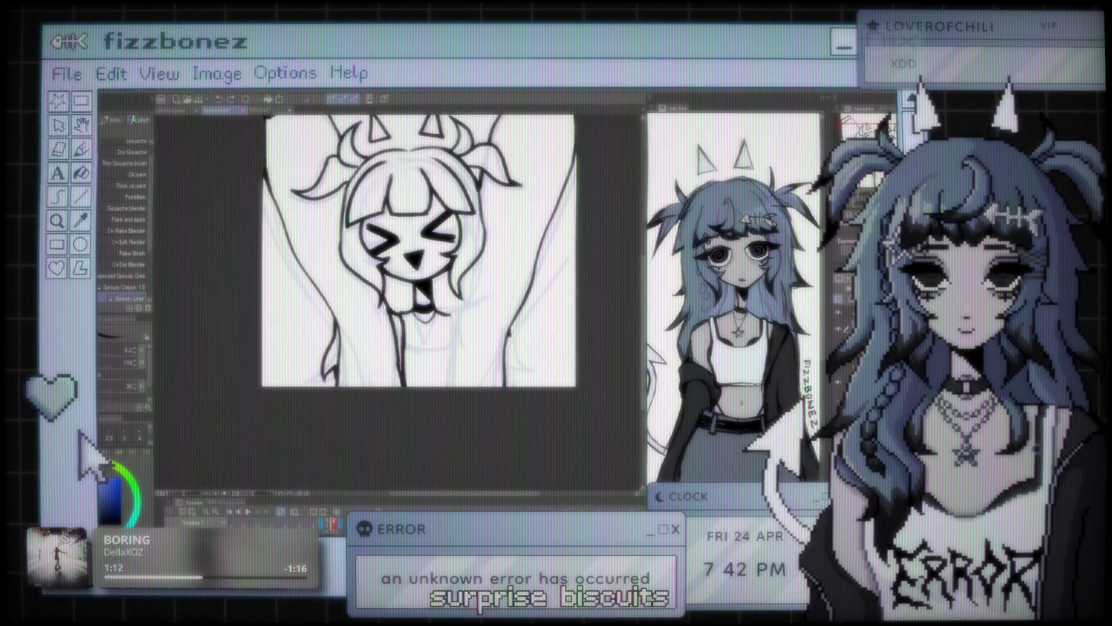
drag(508, 323, 529, 376)
mouse_move(508, 327)
mouse_down()
mouse_move(521, 371)
mouse_move(505, 387)
mouse_up()
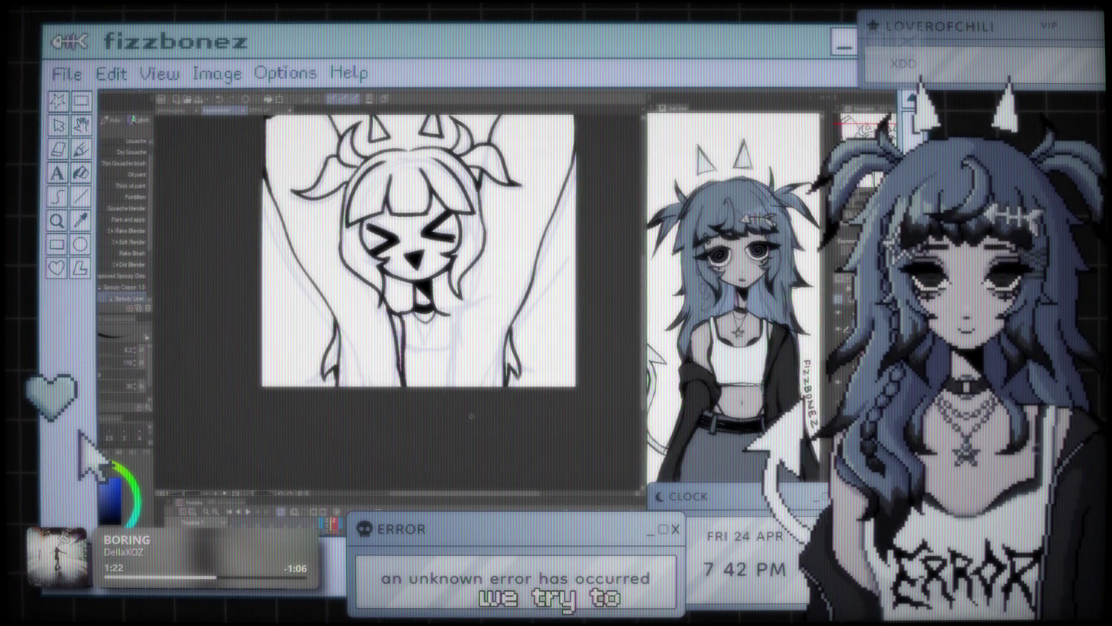
scroll(472, 416, down, 3)
scroll(472, 416, up, 1)
scroll(458, 336, up, 2)
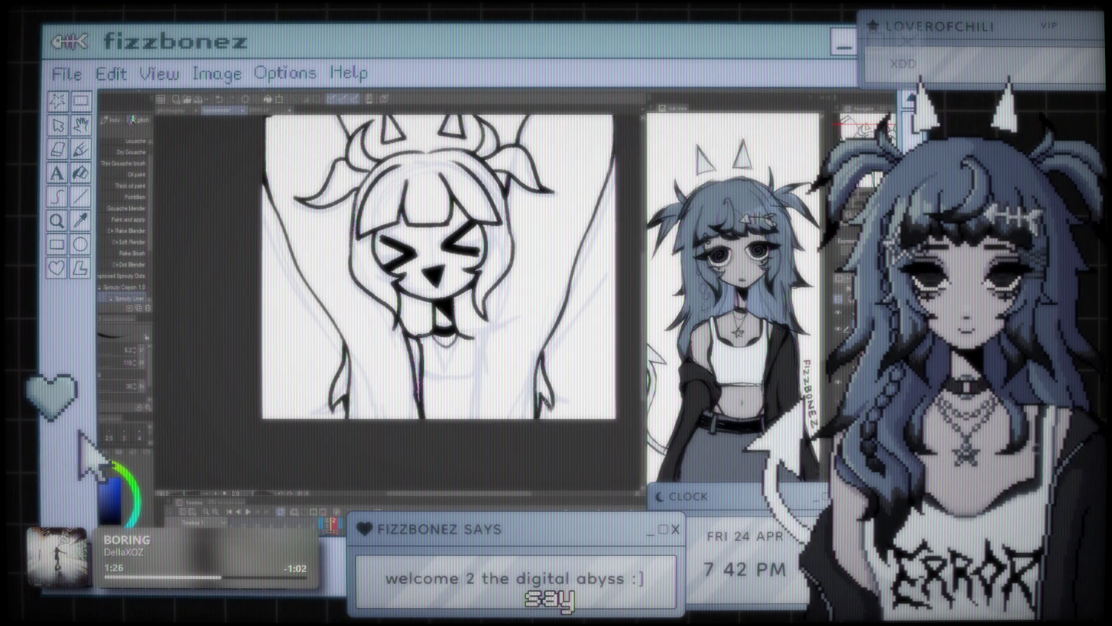
scroll(524, 199, down, 2)
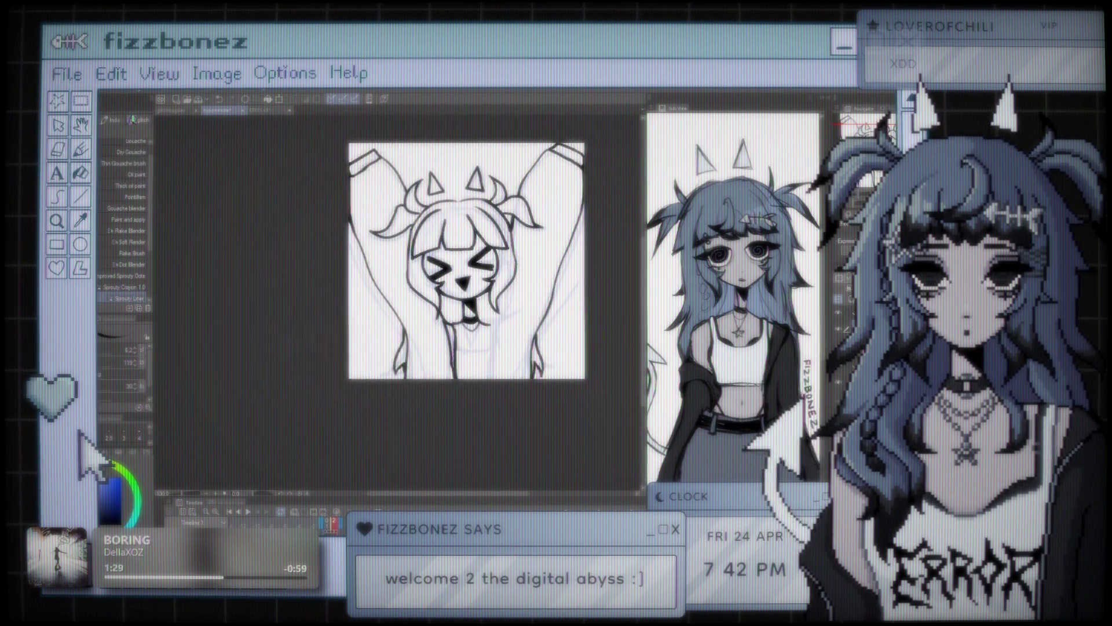
scroll(496, 266, up, 2)
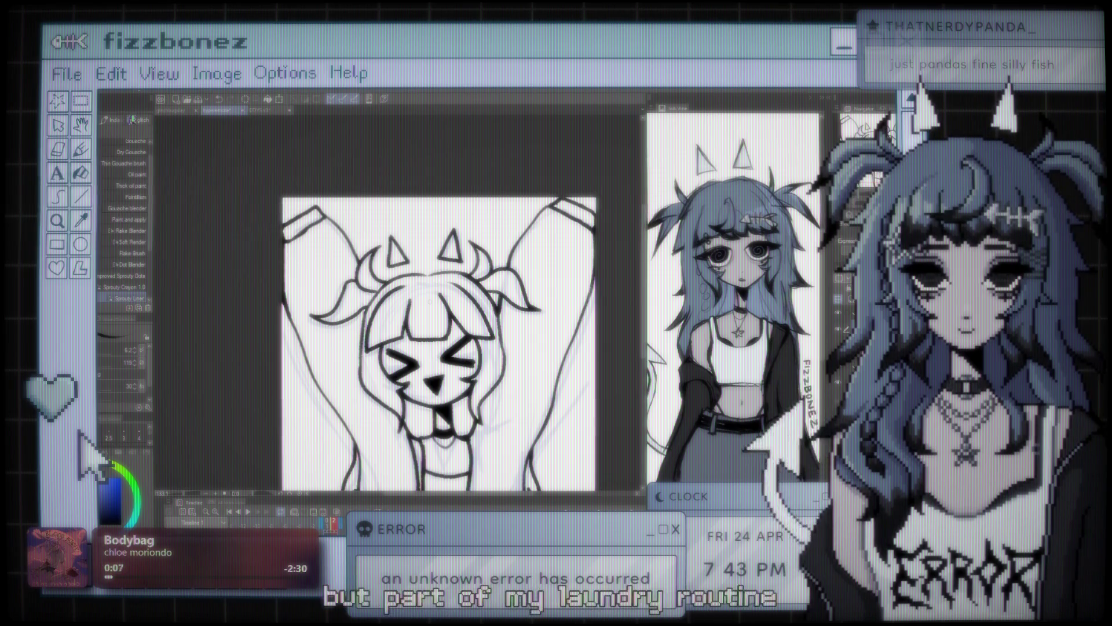
Zoom the view in on the girl's face and switch to the Eraser with E
key(ctrl+minus)
key(ctrl+plus)
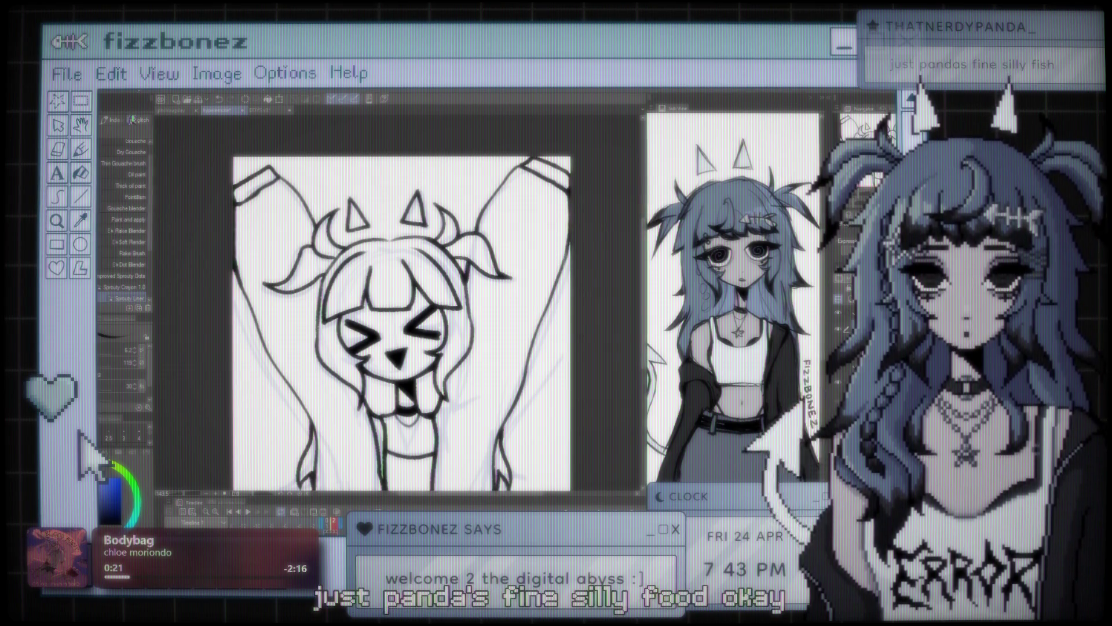
scroll(432, 275, down, 2)
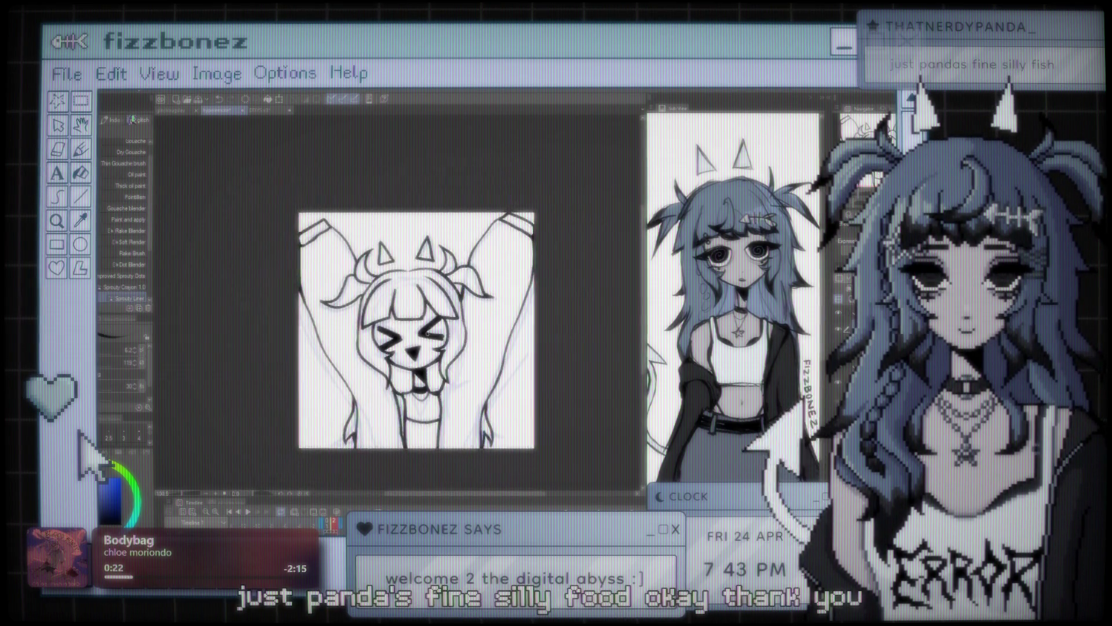
scroll(413, 319, up, 3)
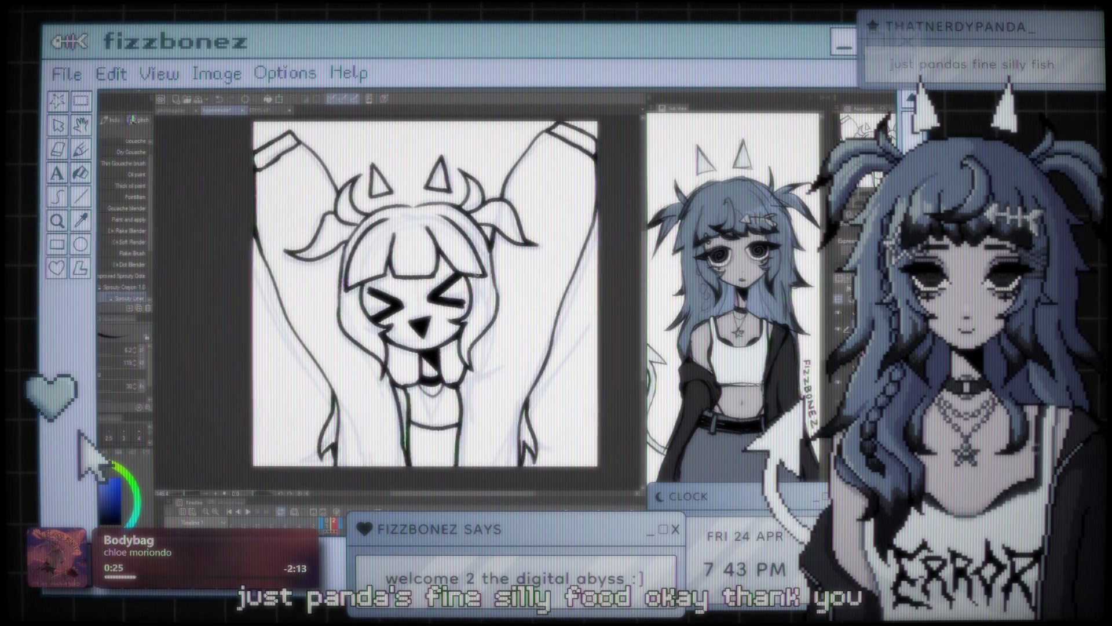
scroll(441, 260, up, 1)
scroll(440, 261, up, 1)
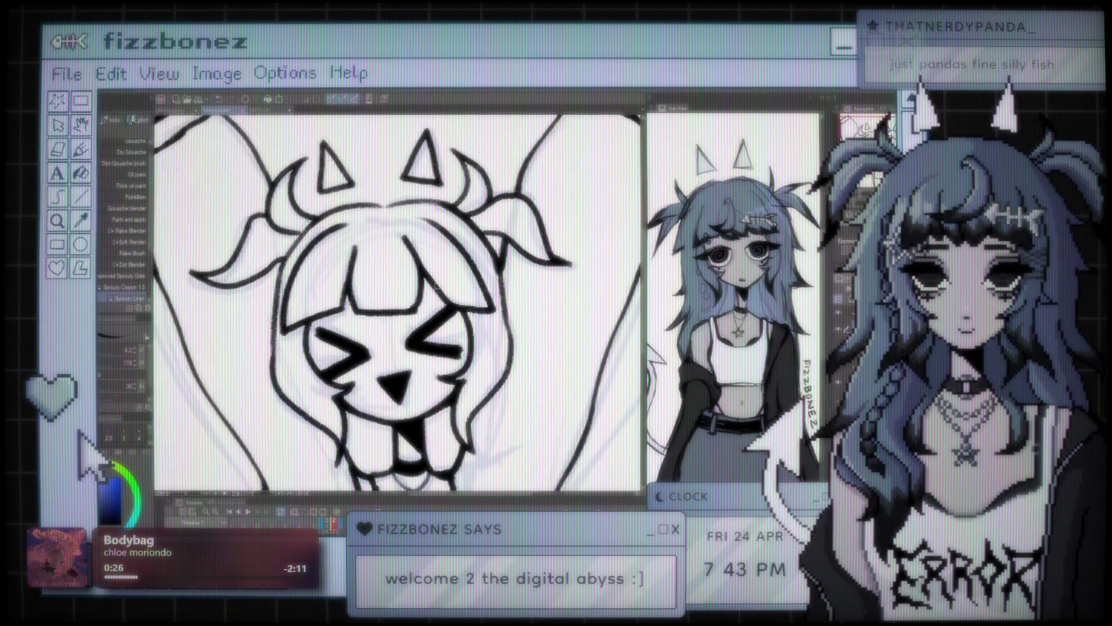
scroll(440, 261, up, 1)
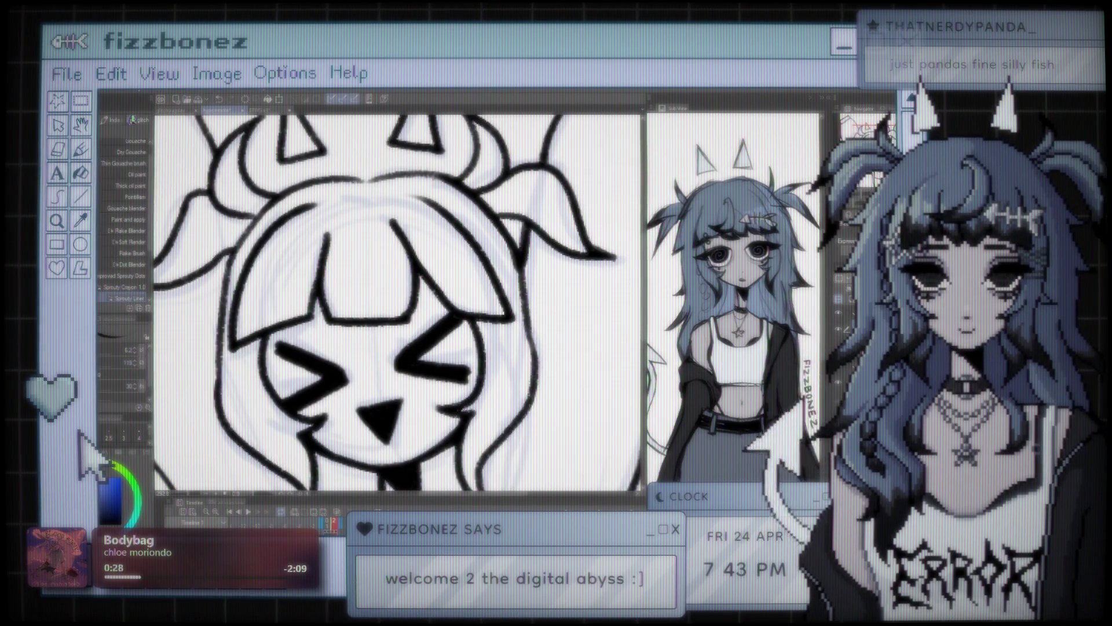
key(e)
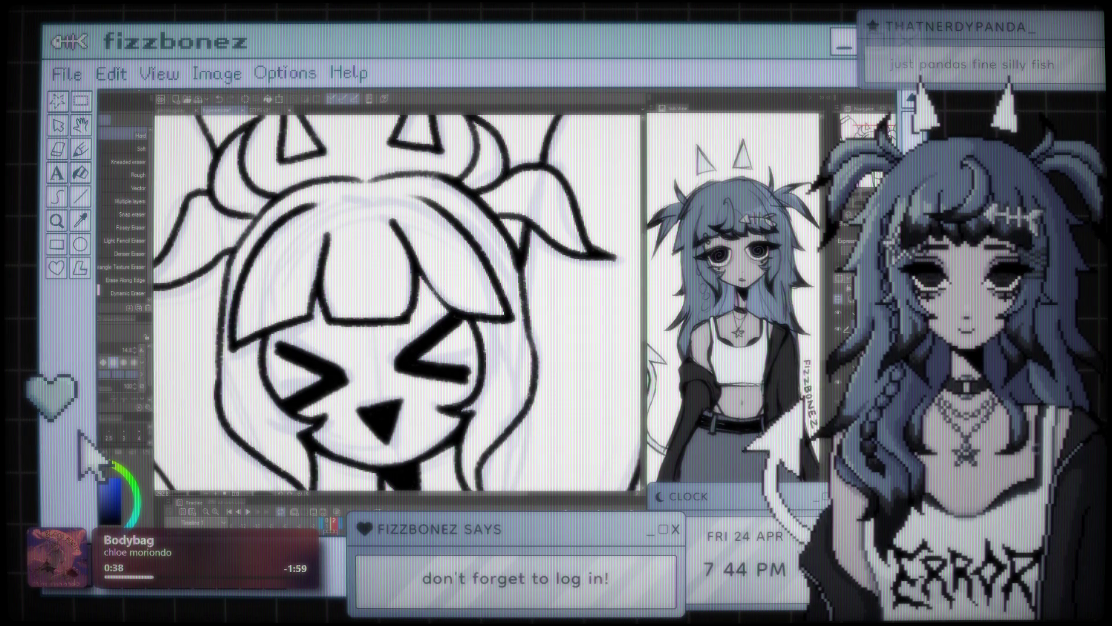
With the brush, ink a fishbone hair clip's body and ribs across the bangs
key(b)
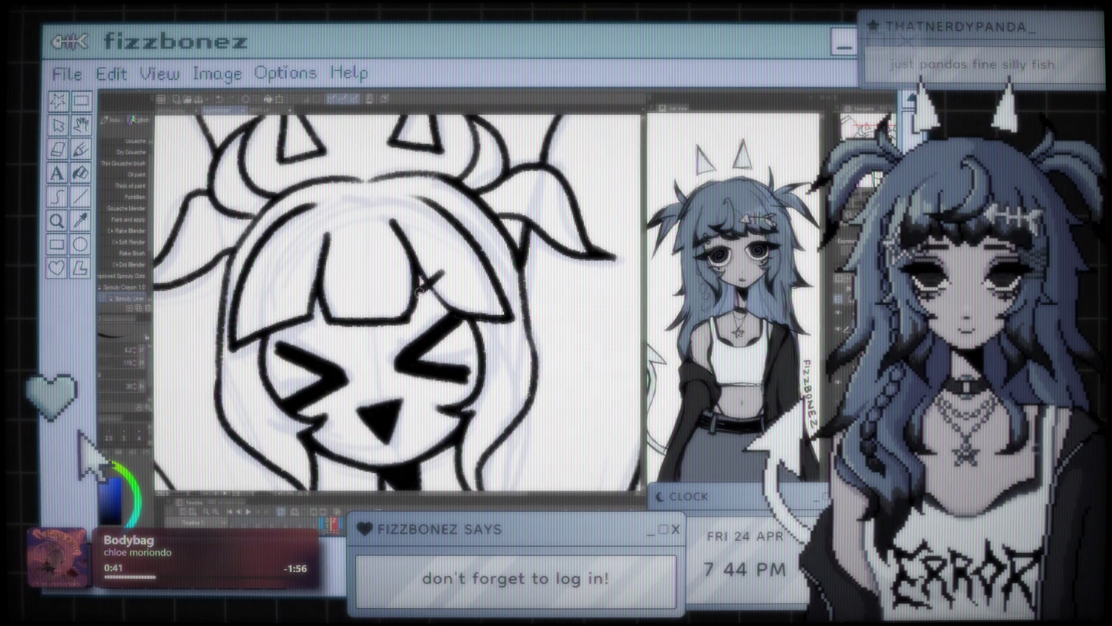
drag(445, 269, 417, 288)
mouse_move(403, 283)
mouse_down()
mouse_move(446, 302)
mouse_move(449, 279)
mouse_move(486, 284)
mouse_up()
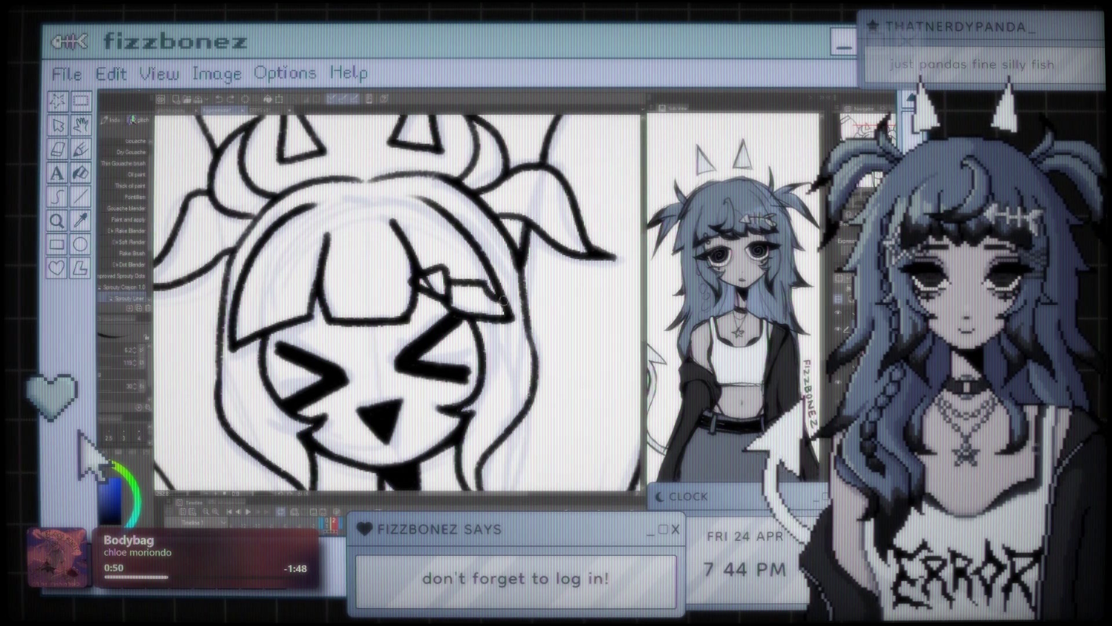
mouse_move(488, 282)
mouse_down()
mouse_move(519, 298)
mouse_move(513, 281)
mouse_up()
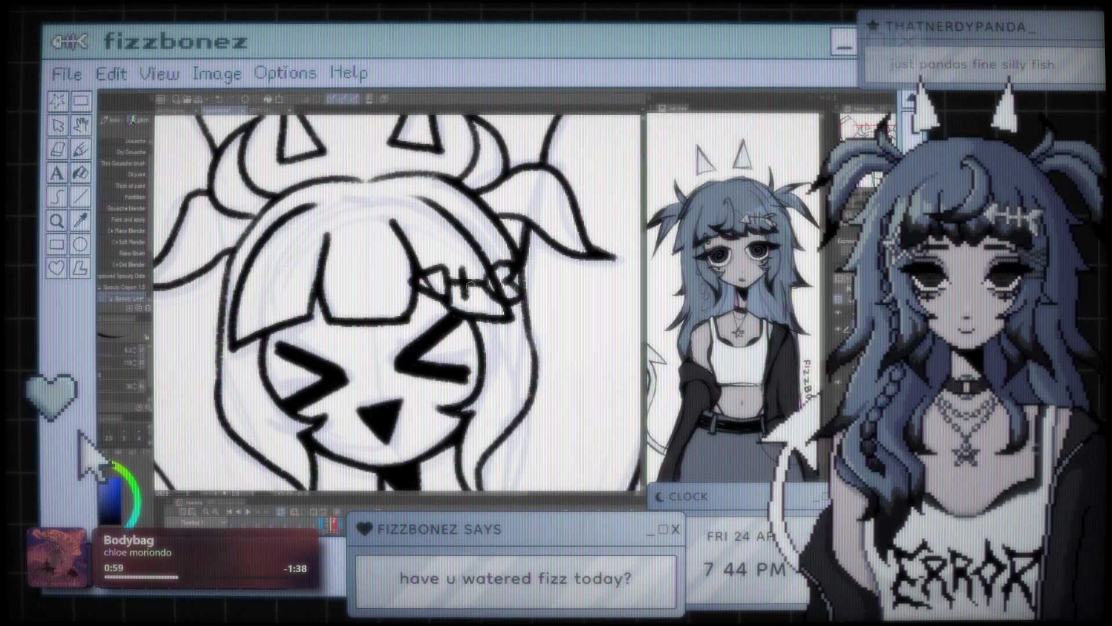
mouse_move(471, 267)
mouse_down()
mouse_move(472, 299)
mouse_move(483, 298)
mouse_up()
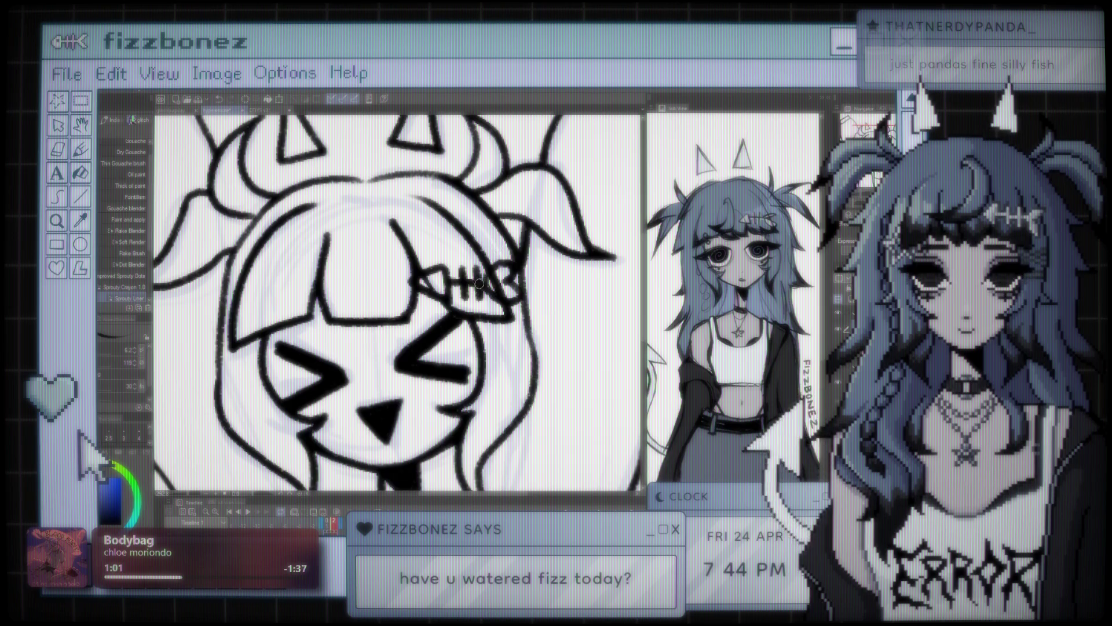
scroll(478, 285, down, 2)
scroll(477, 285, down, 3)
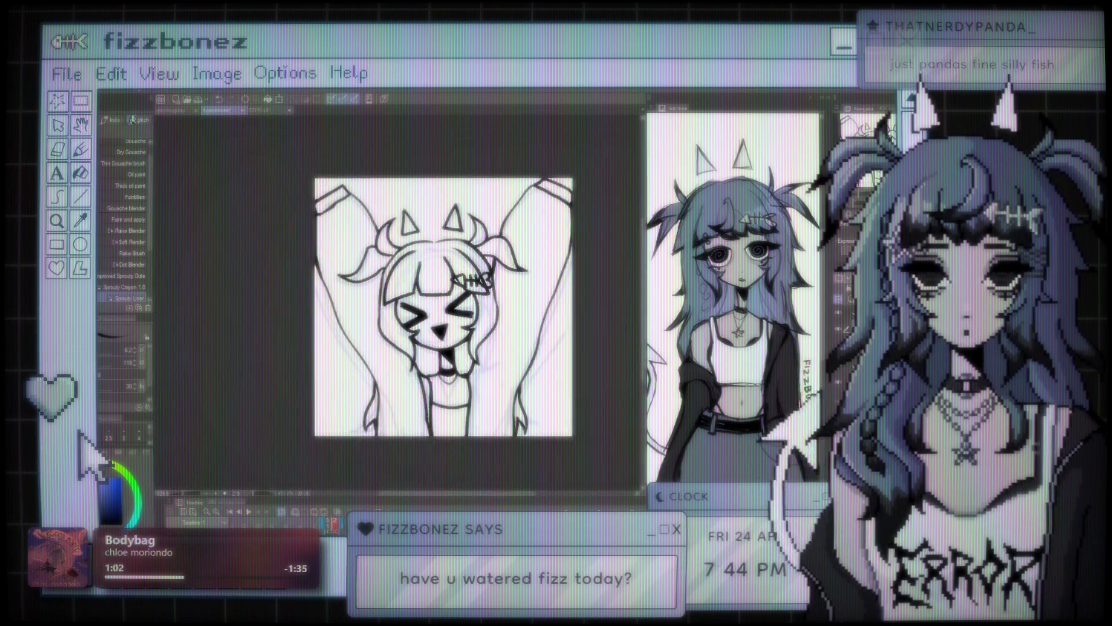
scroll(470, 284, up, 2)
scroll(474, 284, up, 2)
scroll(478, 285, up, 2)
scroll(477, 284, up, 2)
scroll(423, 324, up, 1)
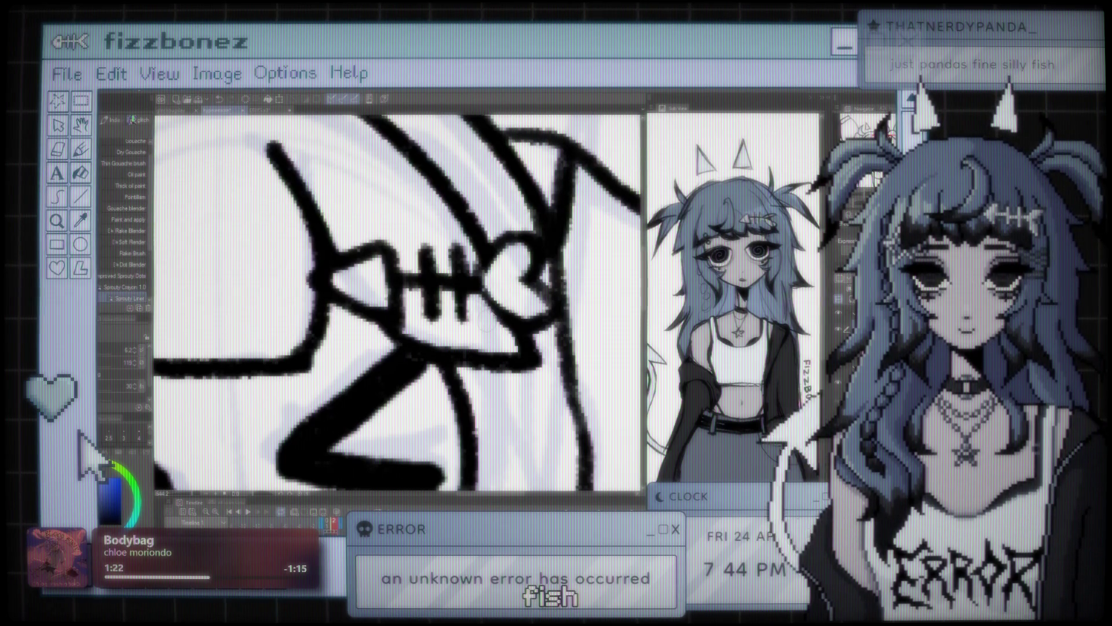
scroll(398, 304, down, 2)
scroll(398, 305, down, 2)
scroll(398, 305, down, 2)
scroll(415, 245, up, 1)
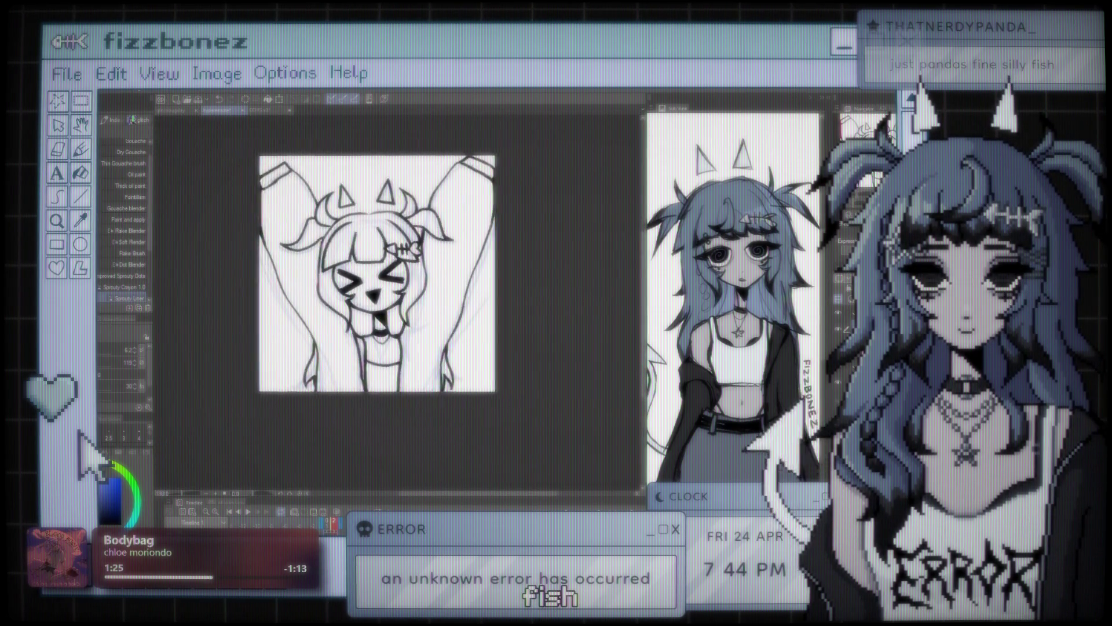